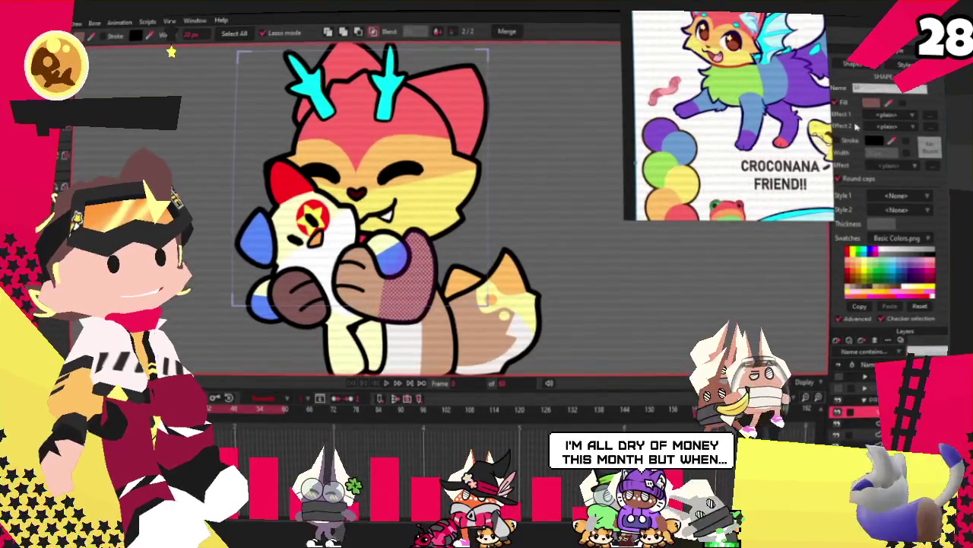
Step: Fill the wrapped arm patch blue and recolour the arm and paw shapes purple
click(369, 286)
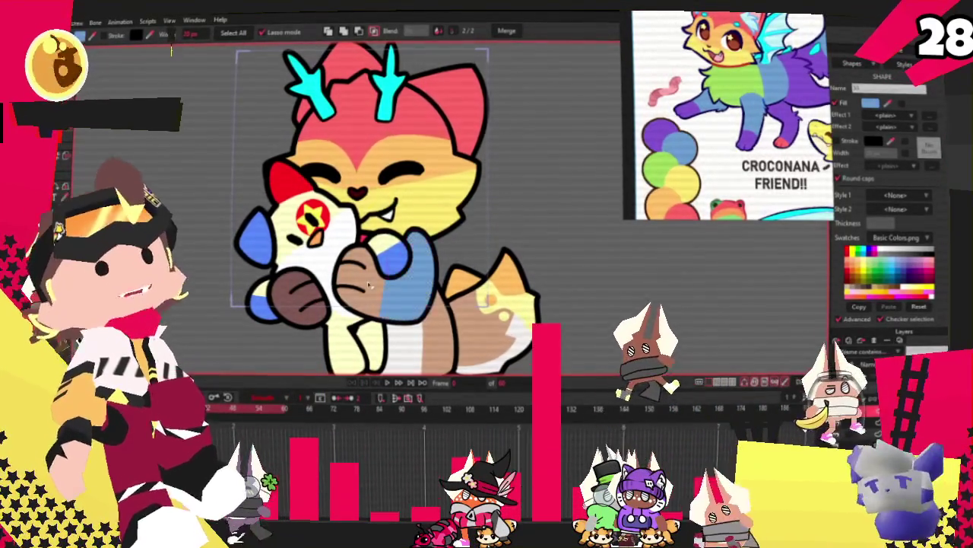
drag(410, 228, 346, 315)
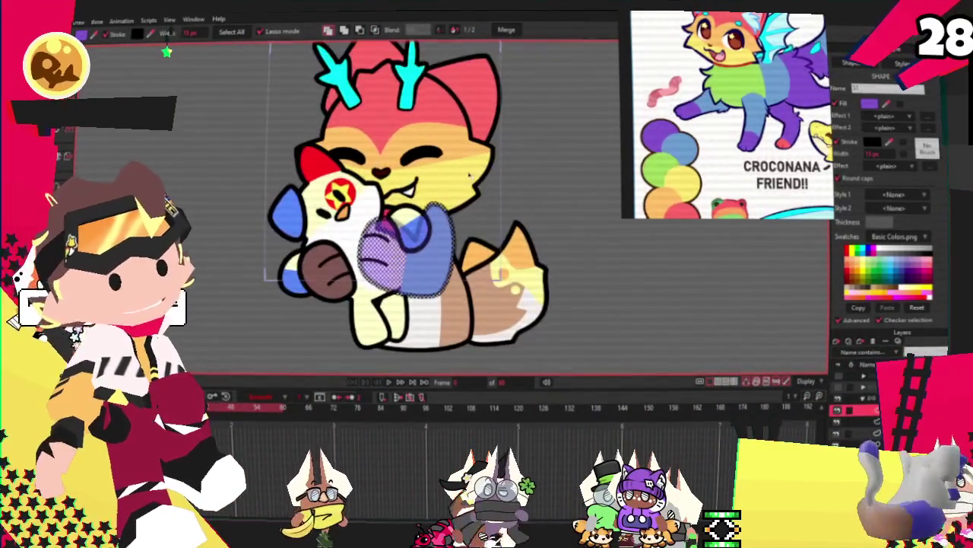
drag(396, 205, 392, 188)
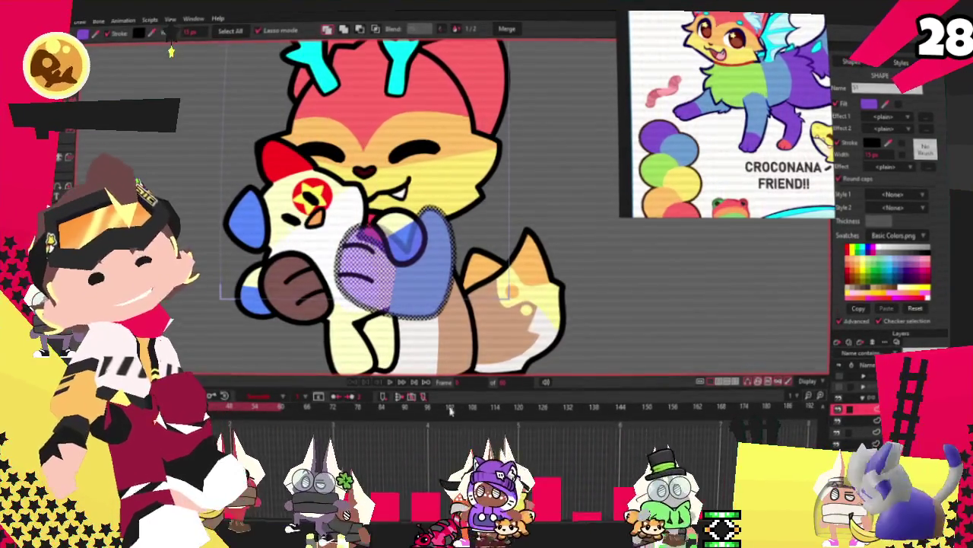
click(298, 294)
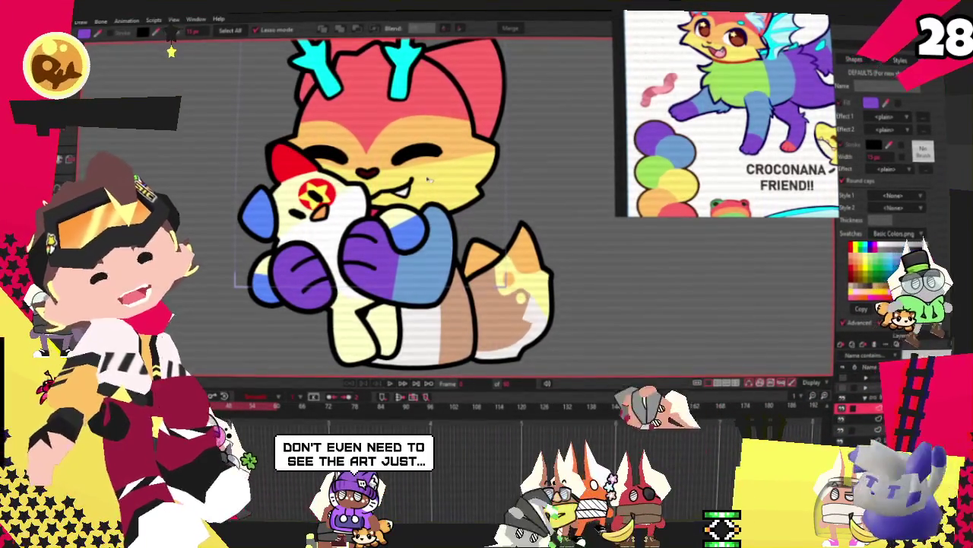
scroll(458, 321, up, 2)
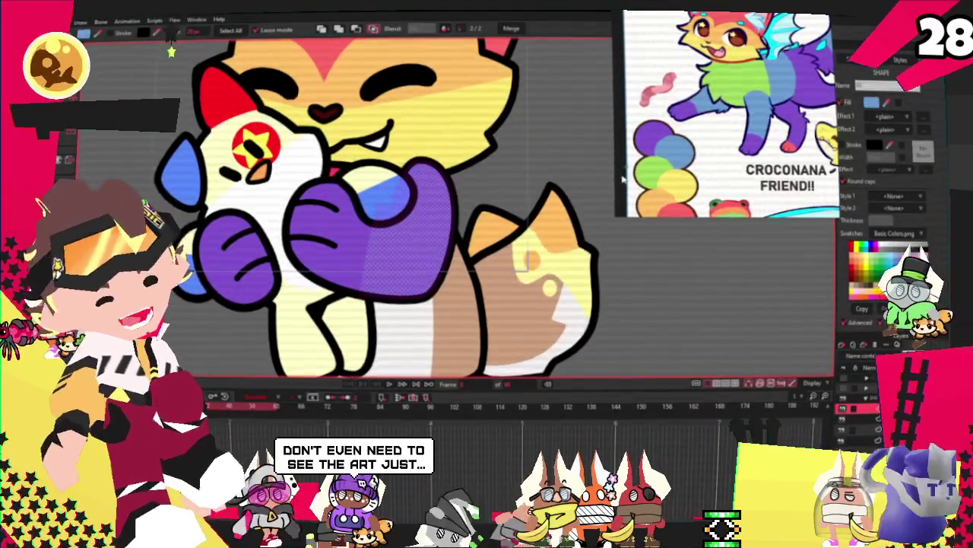
scroll(449, 335, down, 2)
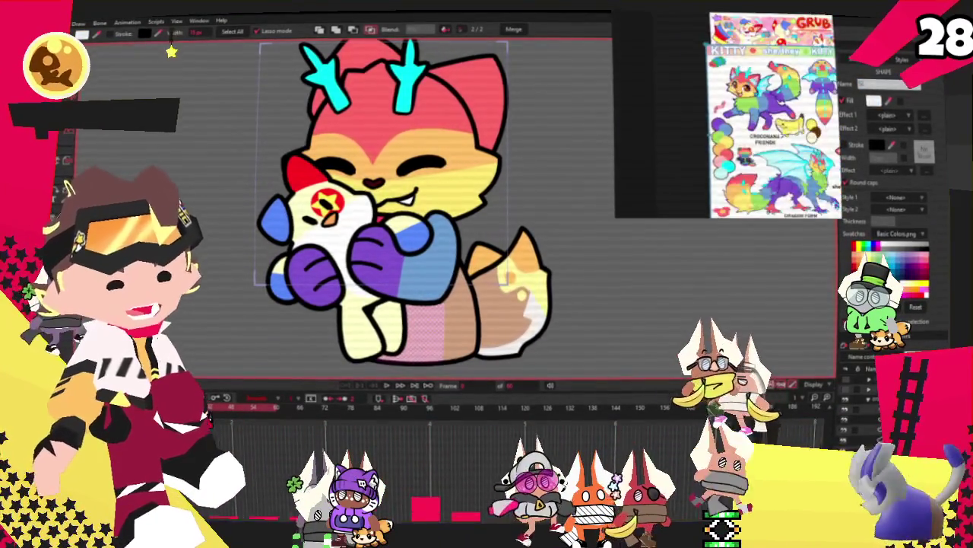
Step: Fill the cat's belly shape with blue
key(x)
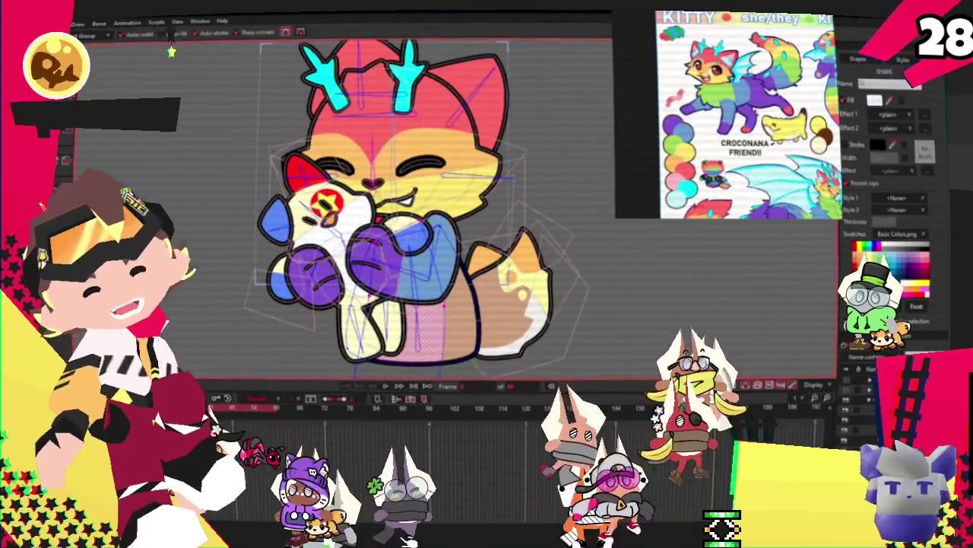
key(t)
scroll(357, 245, up, 3)
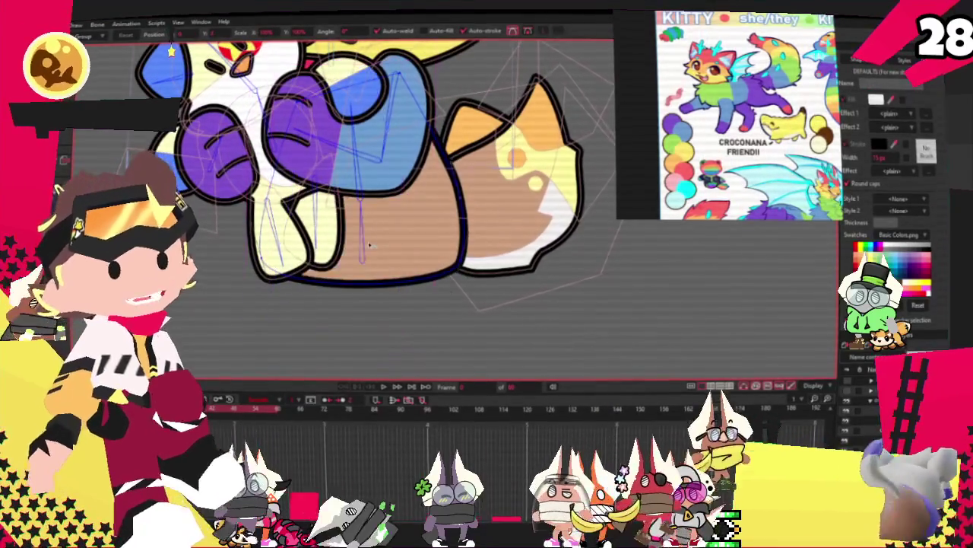
key(q)
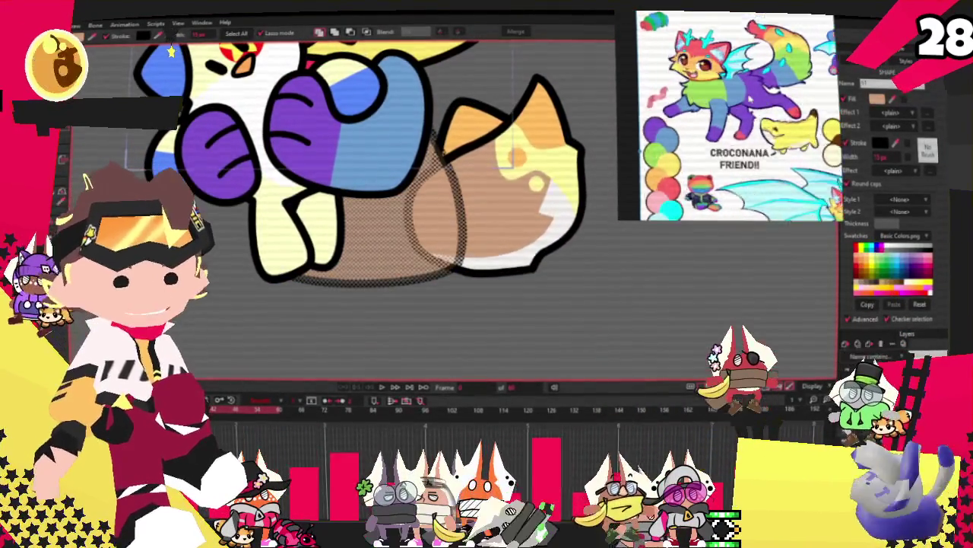
click(171, 50)
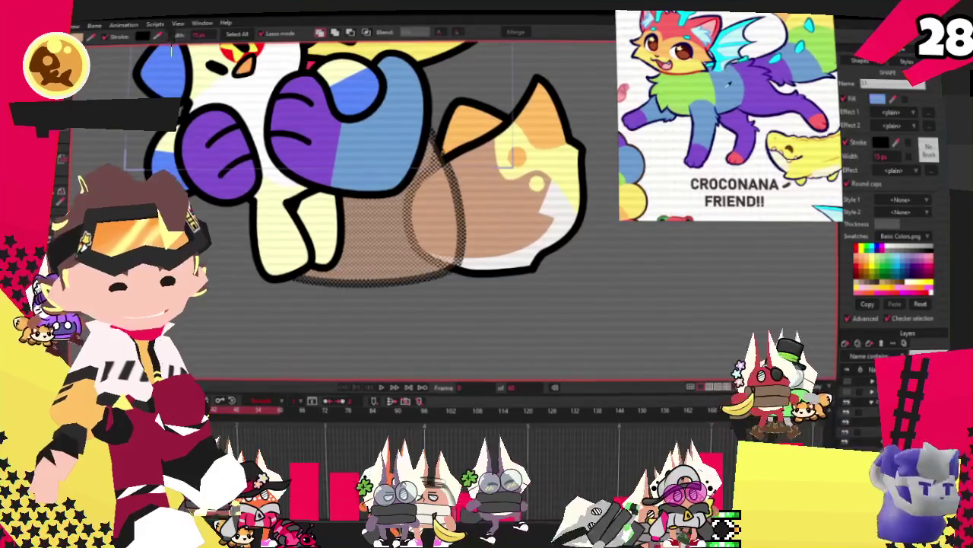
Step: Draw a rectangle over the lower belly, send it behind the legs, and fill it purple
key(t)
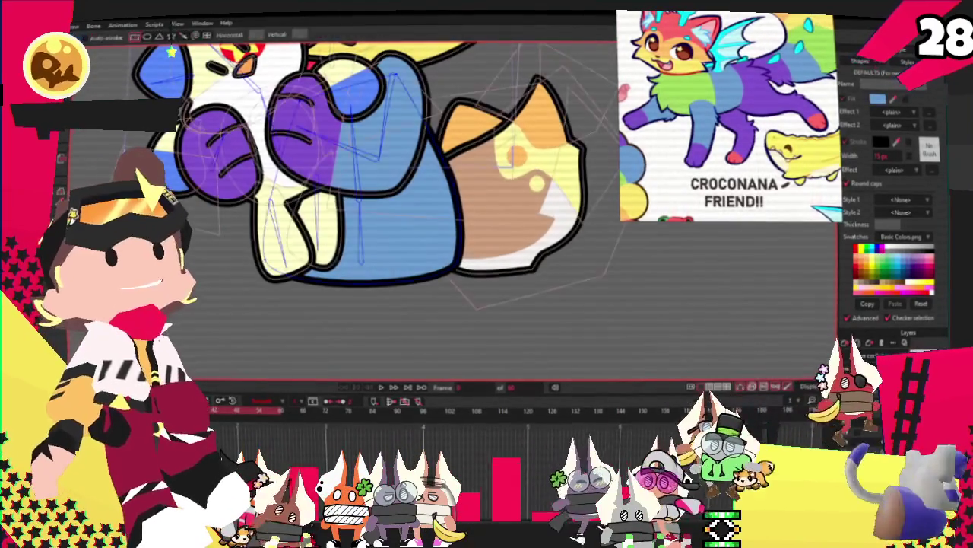
drag(252, 196, 538, 355)
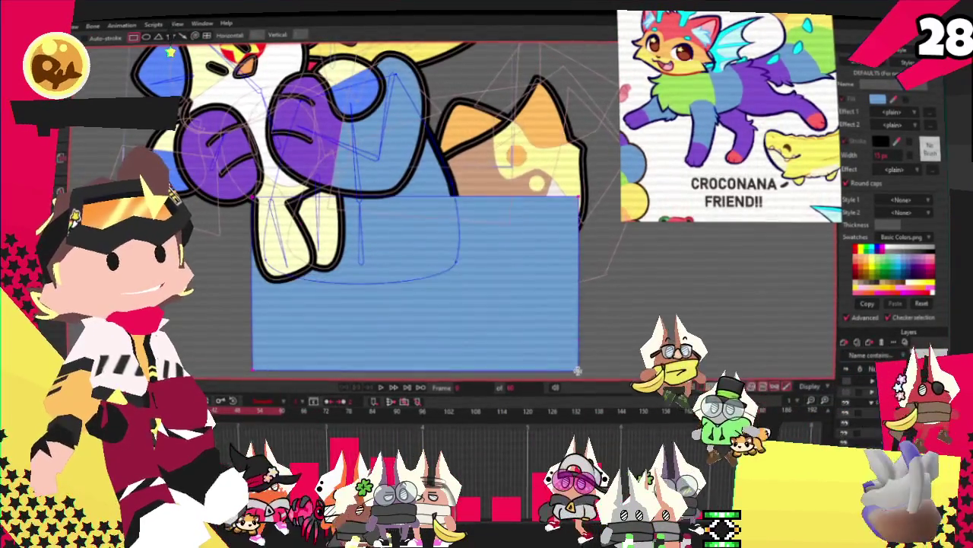
key(q)
click(396, 319)
key(ctrl+Down)
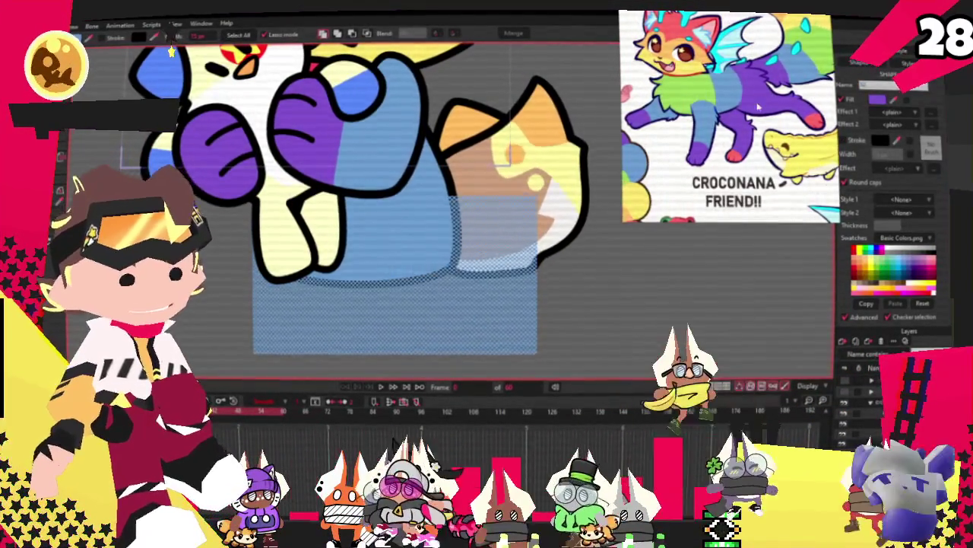
click(404, 119)
scroll(405, 119, down, 1)
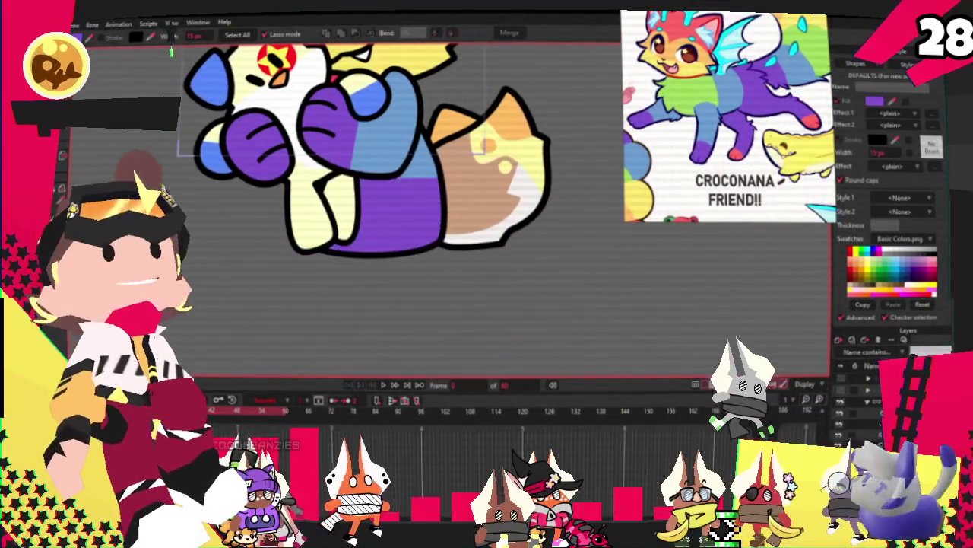
Step: Select all points and adjust the purple band's curvature and point positions
key(ctrl+a)
scroll(285, 191, up, 2)
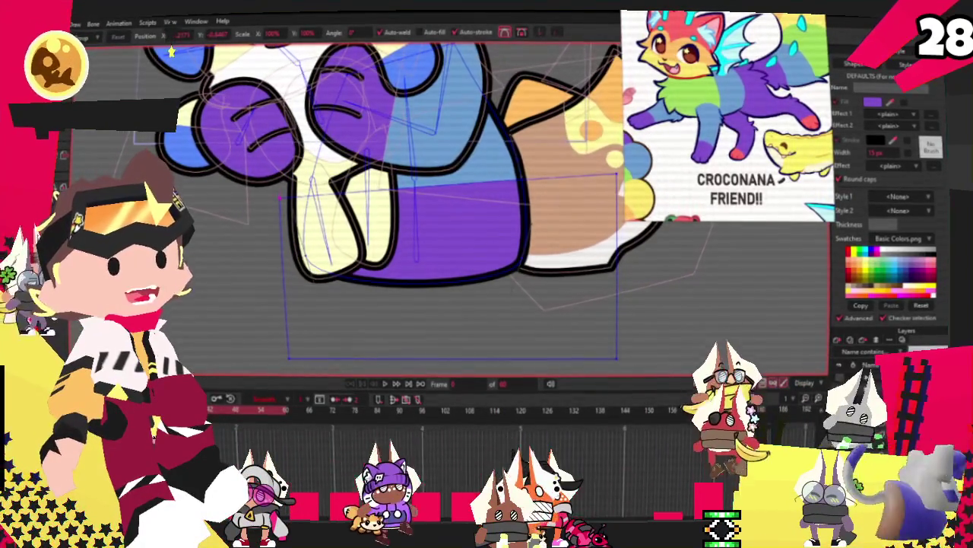
key(c)
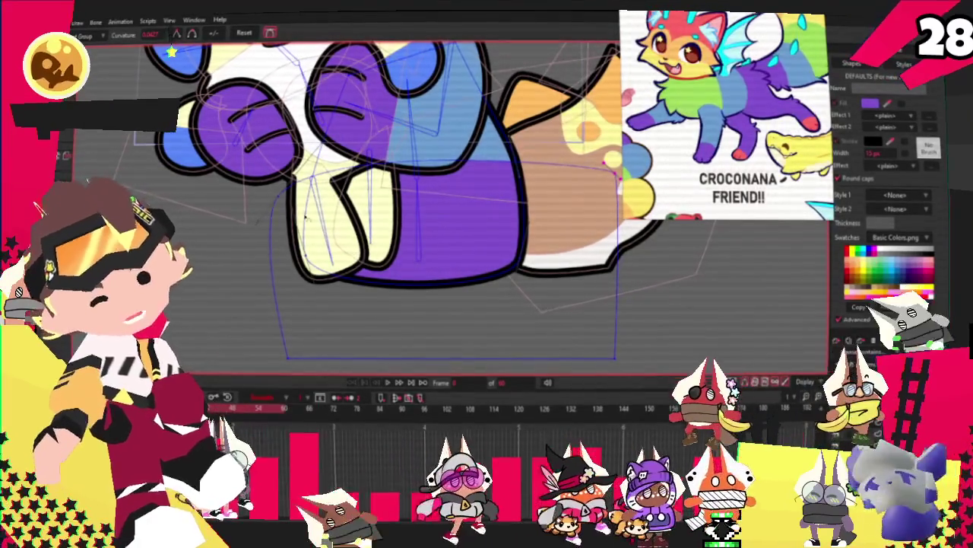
key(t)
scroll(342, 175, down, 3)
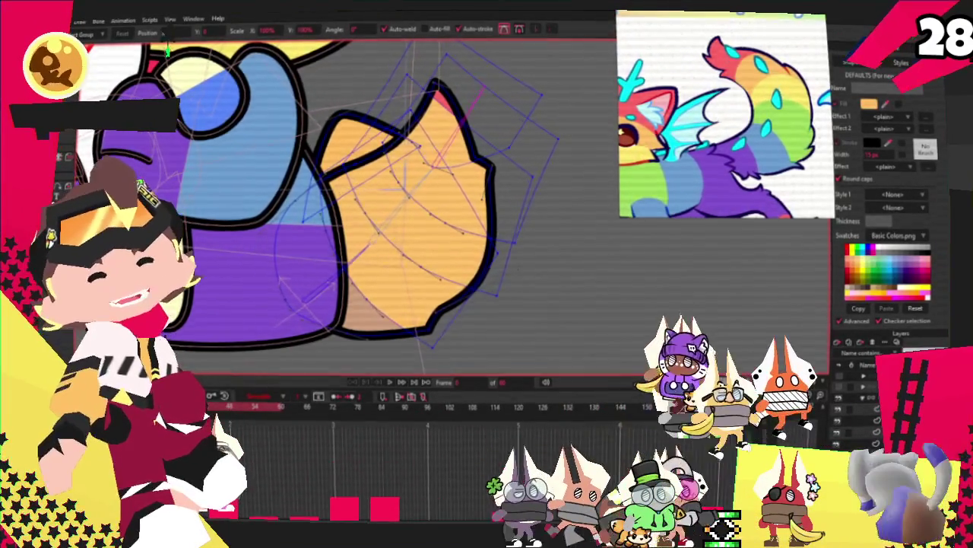
Step: Return to selecting whole shapes once the larger pointed tail tuft is shaped
key(g)
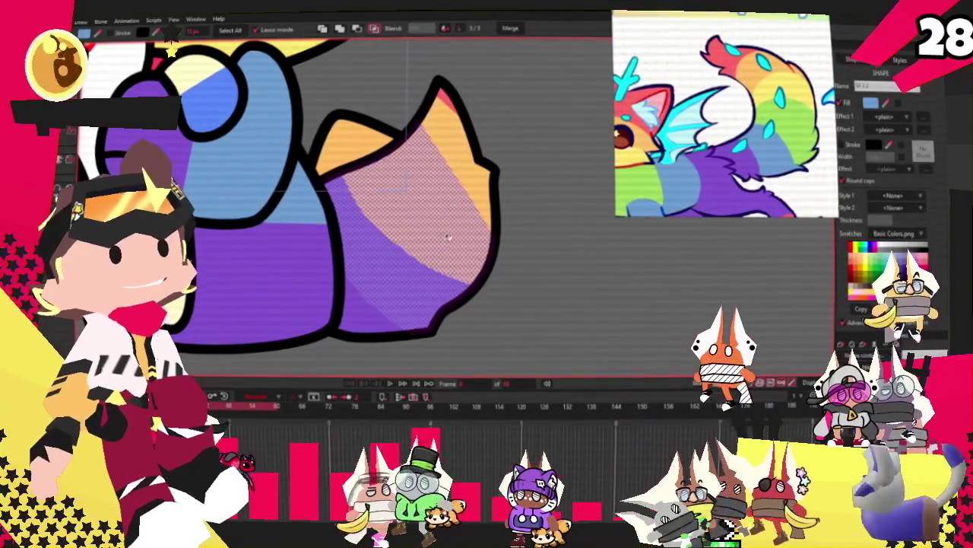
Step: Recolour the tail's stripe bands through yellow, ending with a red tip band
key(ctrl+z)
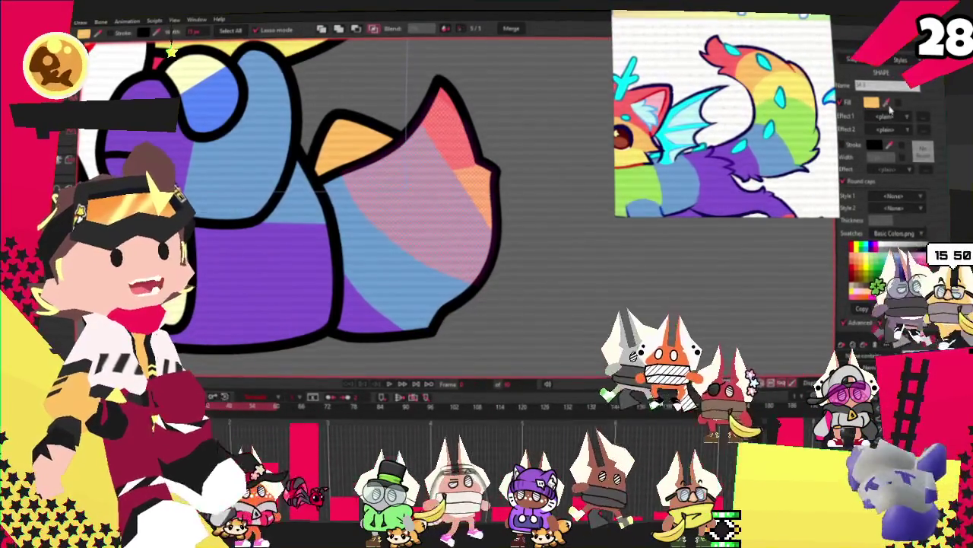
key(ctrl+z)
key(ctrl+z)
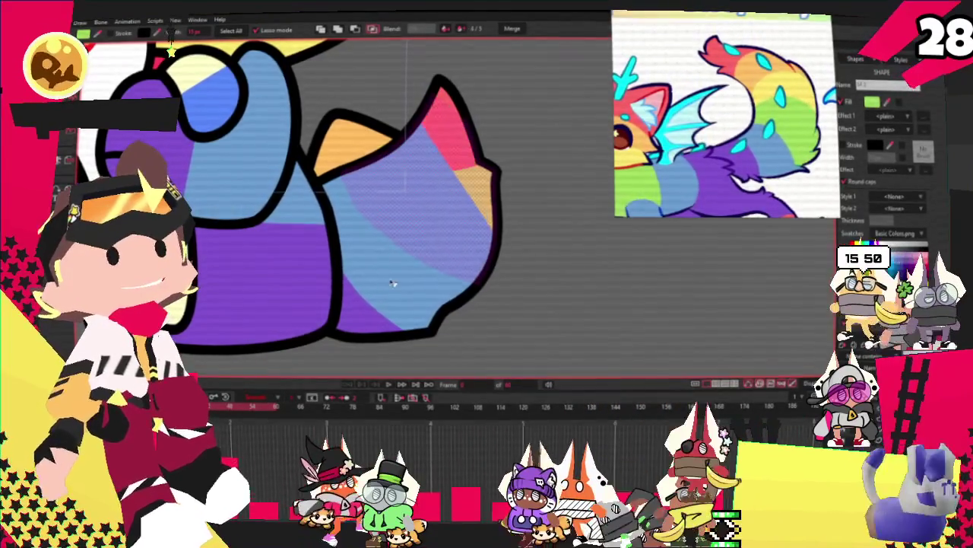
key(ctrl+z)
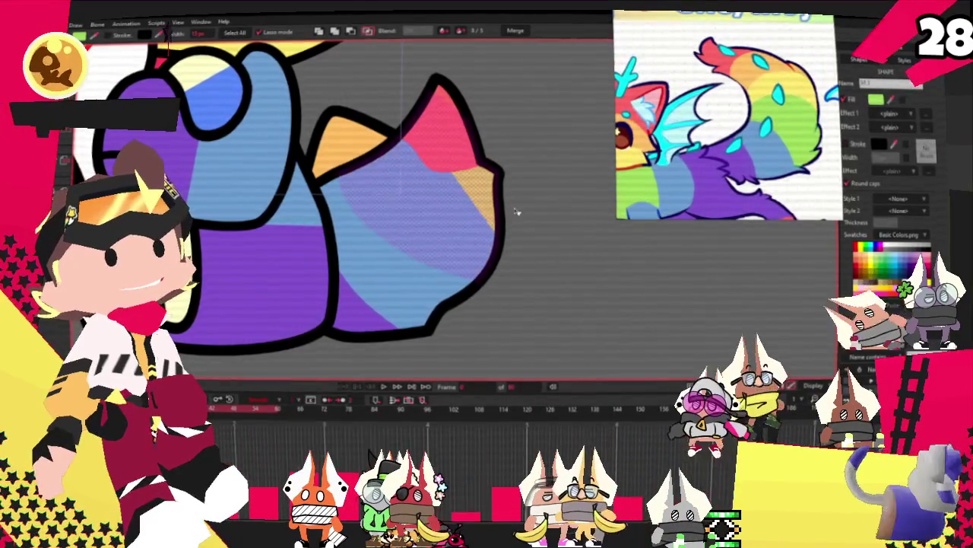
click(474, 187)
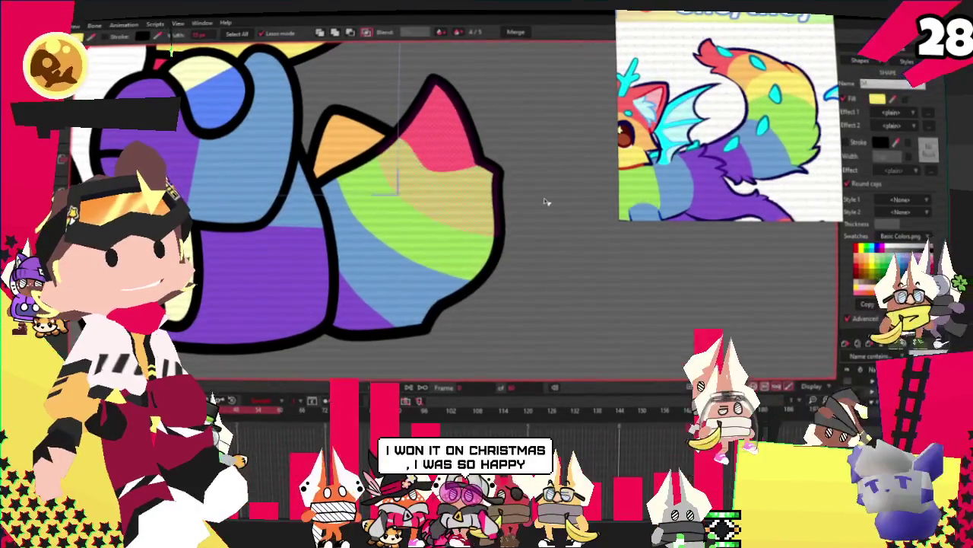
click(441, 140)
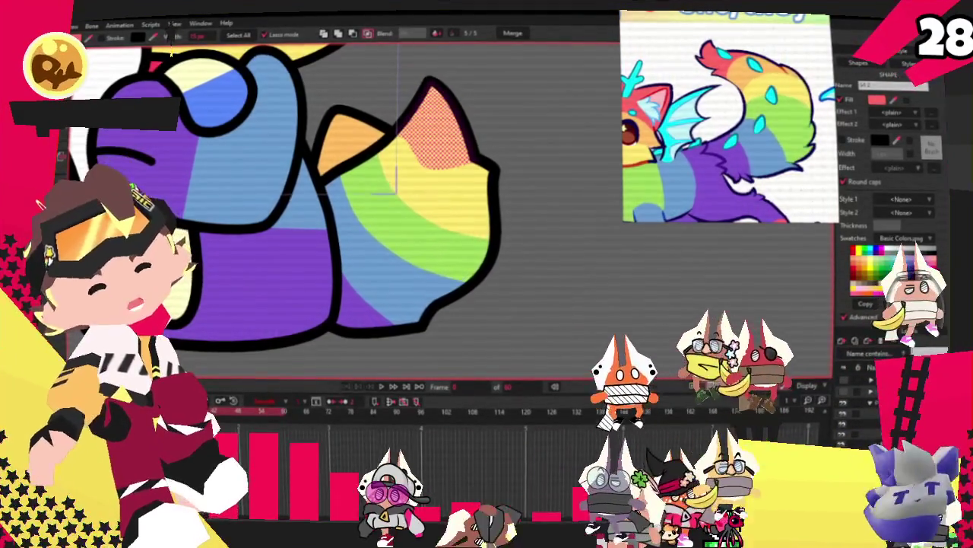
Step: Rotate and nudge the tail band points so the bands curve and the red tip enlarges
key(t)
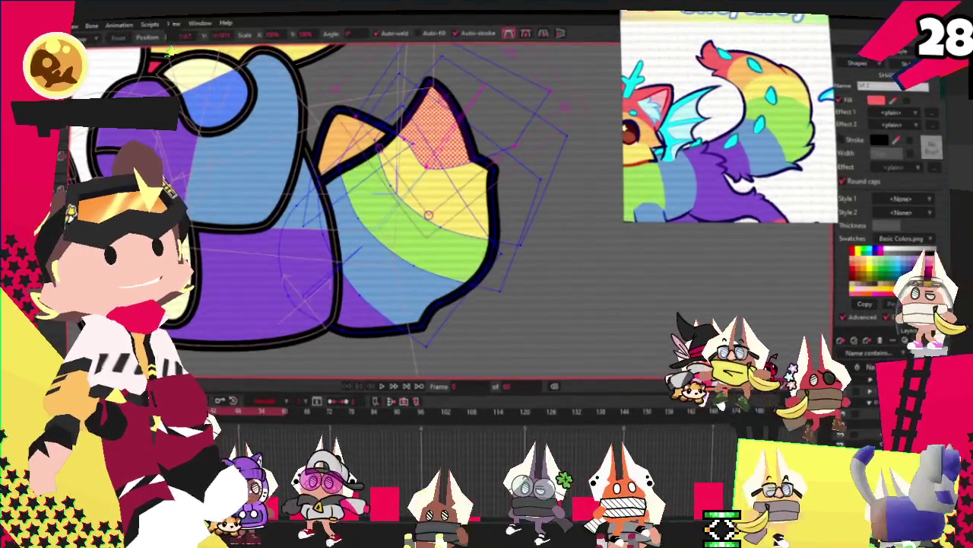
scroll(555, 137, up, 2)
scroll(555, 137, up, 2)
click(172, 52)
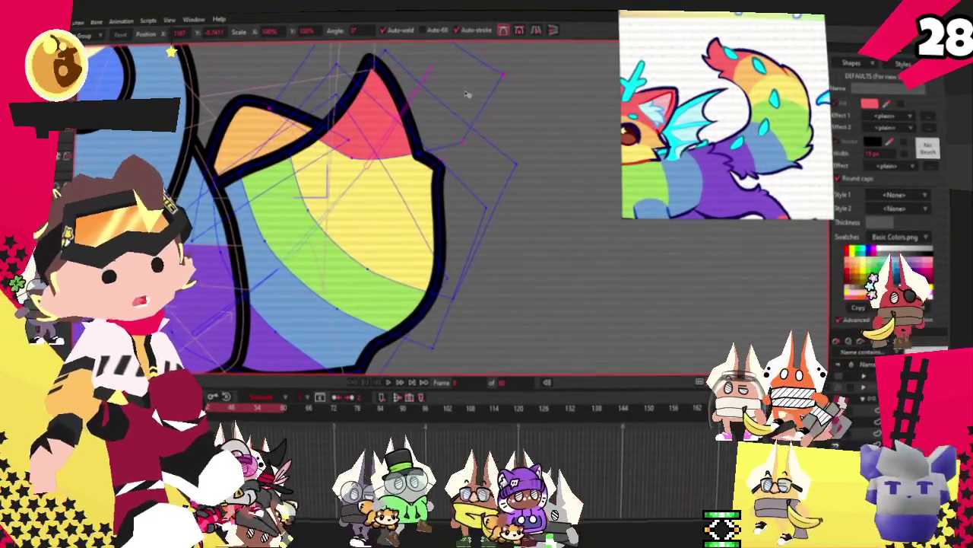
drag(498, 119, 466, 189)
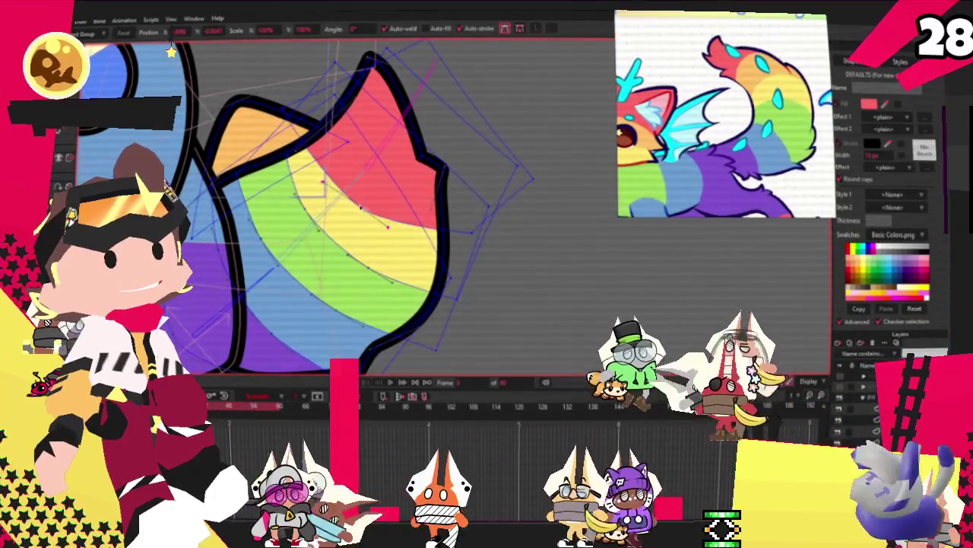
scroll(420, 134, down, 3)
scroll(408, 112, up, 3)
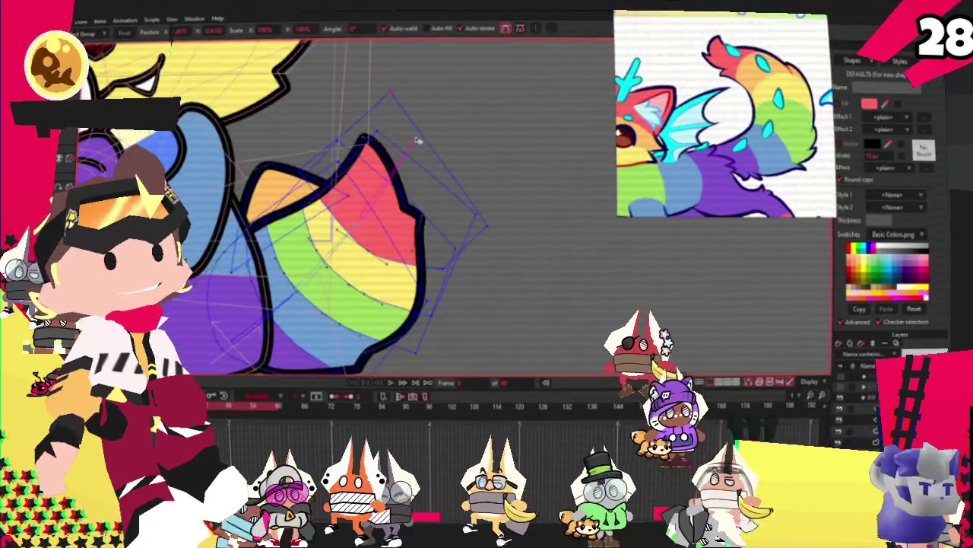
drag(430, 129, 413, 179)
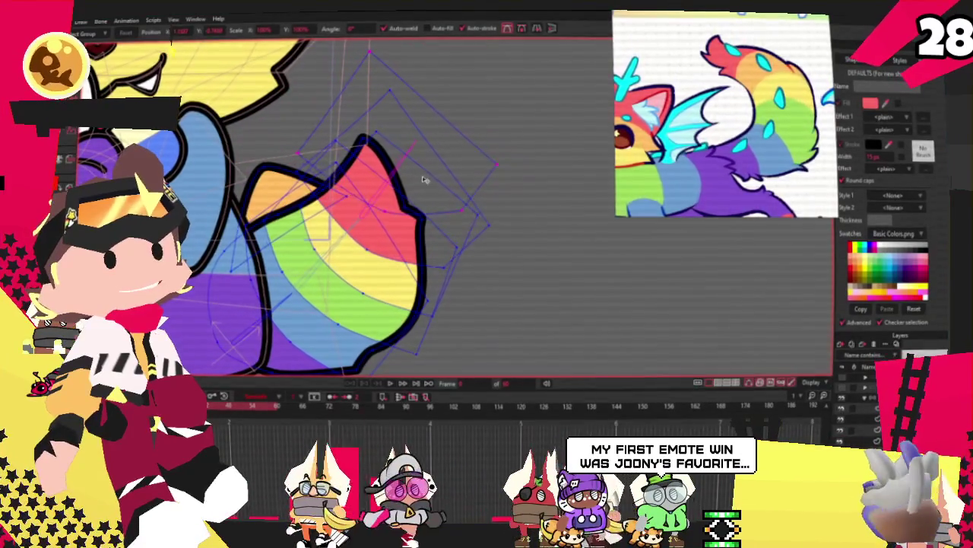
key(q)
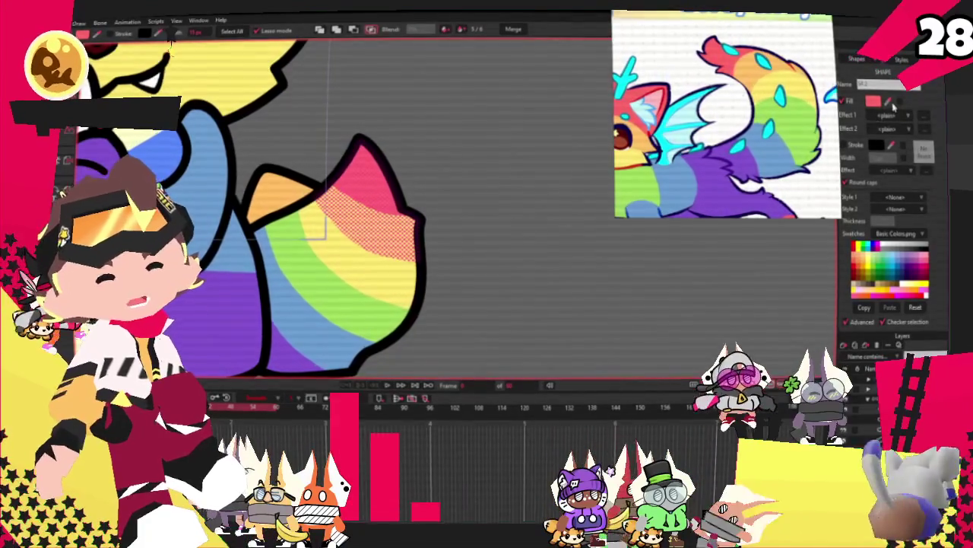
Step: Fill the orange spike shape beside the tail with cyan
click(799, 76)
click(285, 194)
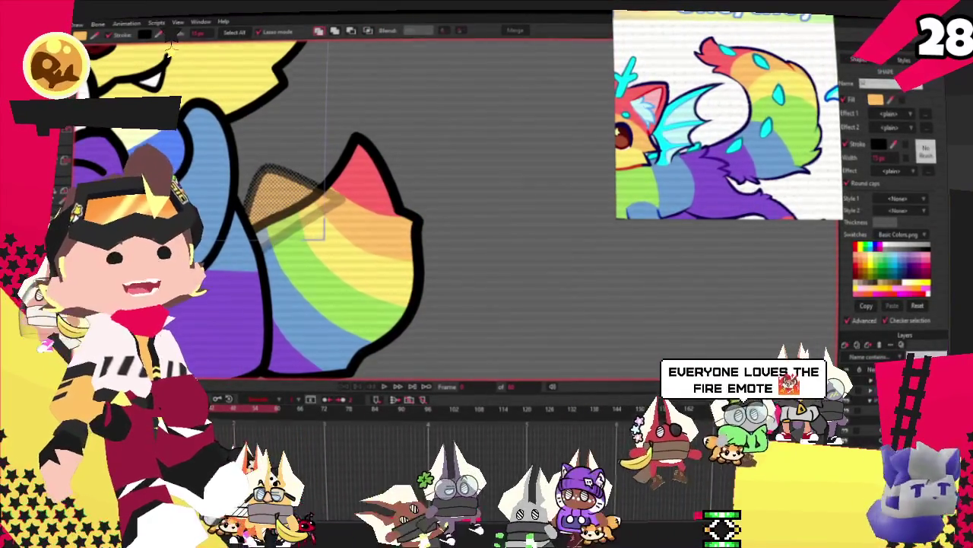
scroll(789, 103, up, 3)
click(771, 95)
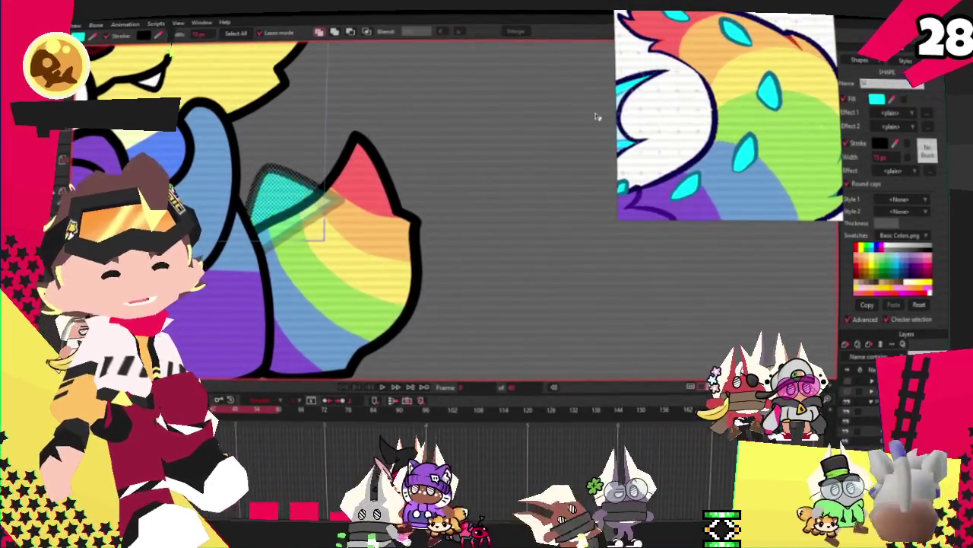
click(304, 197)
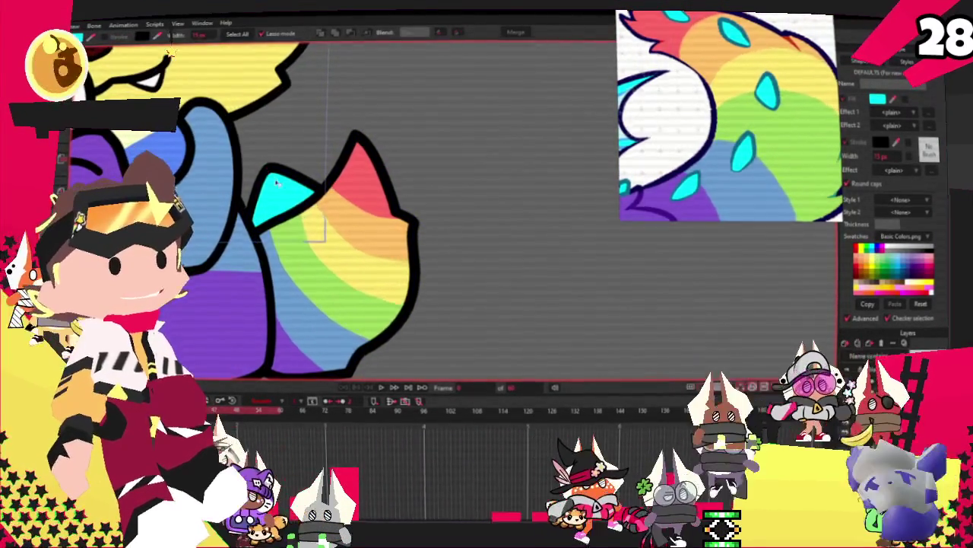
Step: Restore the accidentally deleted rainbow tail shape with Ctrl+Z
click(350, 194)
key(Delete)
key(ctrl+z)
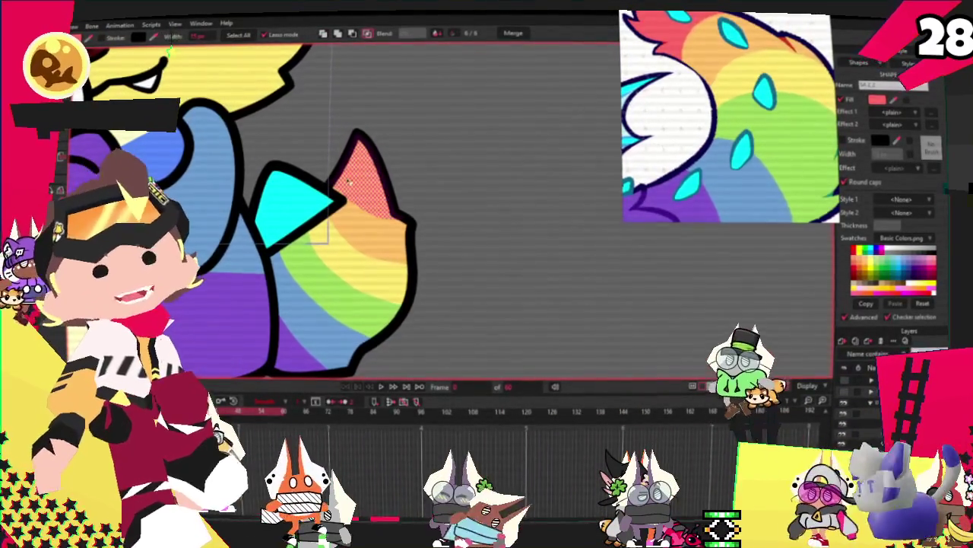
key(t)
scroll(418, 162, down, 2)
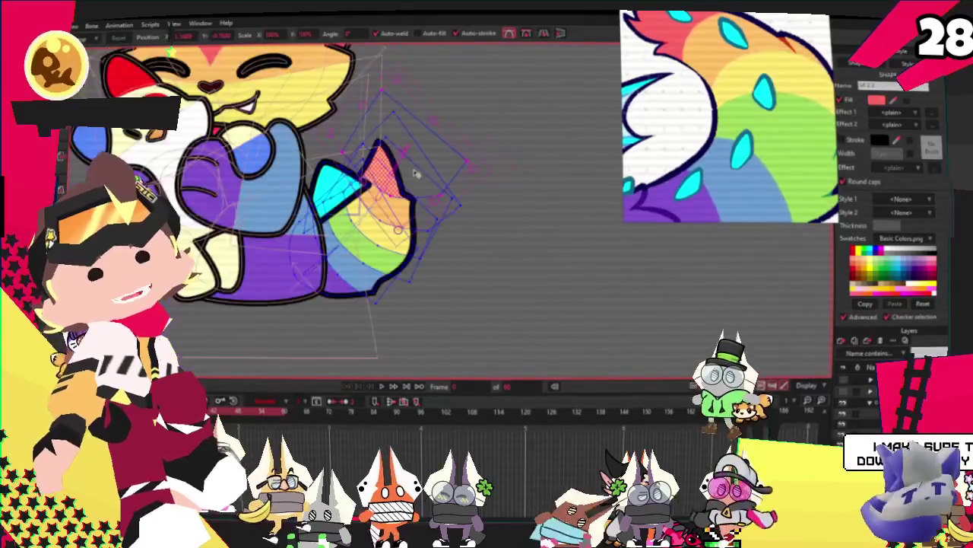
Step: Drag the cyan spike's tip and corners to stretch it into a narrower triangle
scroll(417, 162, up, 2)
scroll(395, 162, up, 2)
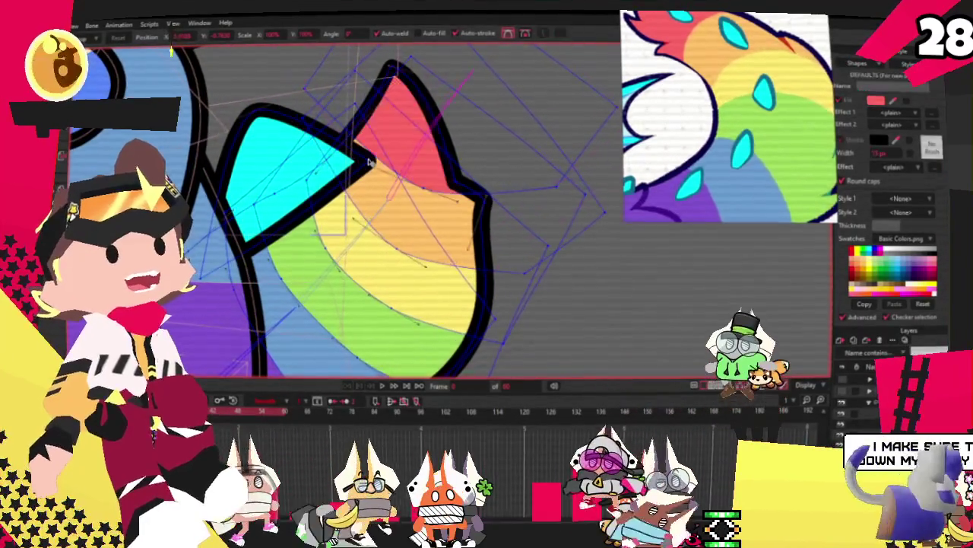
drag(368, 162, 357, 225)
drag(251, 245, 242, 272)
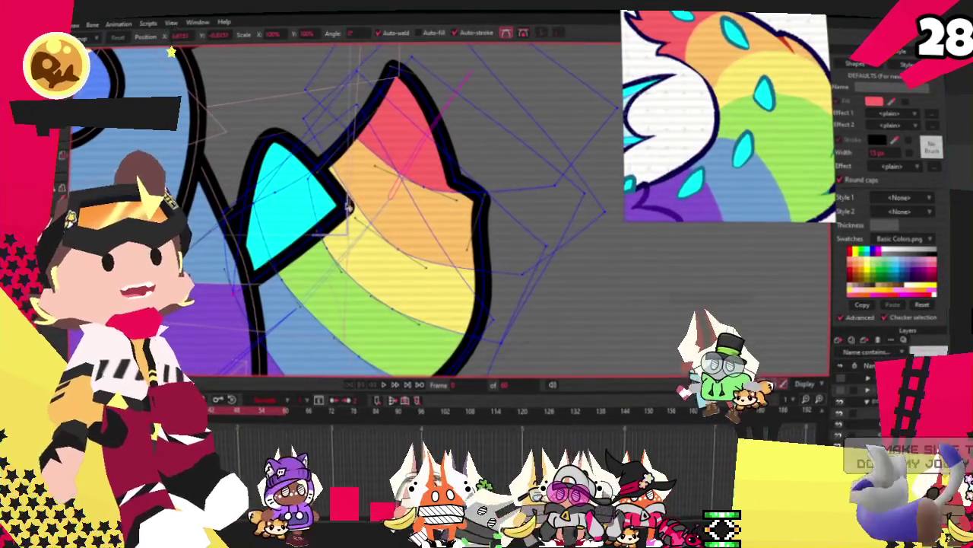
drag(292, 149, 257, 195)
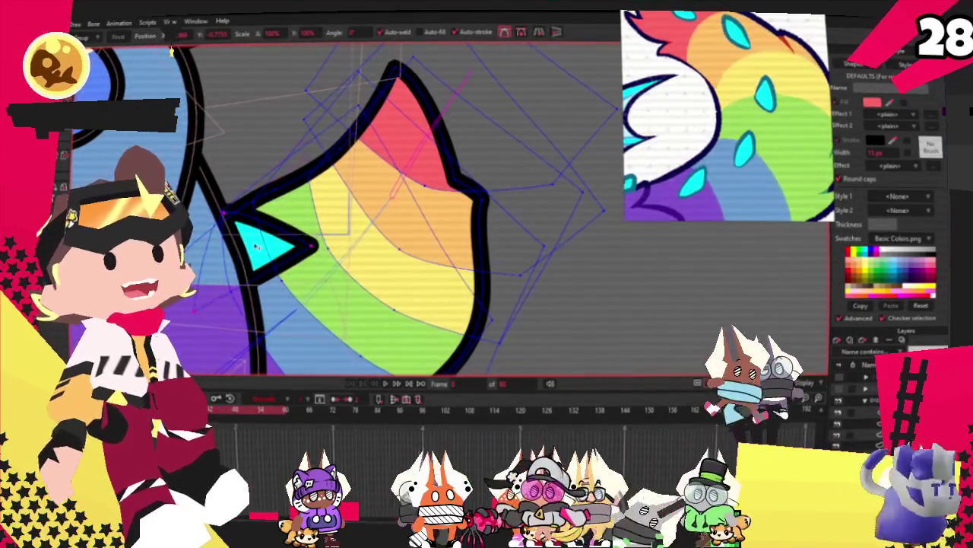
mouse_move(313, 245)
mouse_down()
mouse_move(301, 235)
mouse_move(399, 167)
mouse_up()
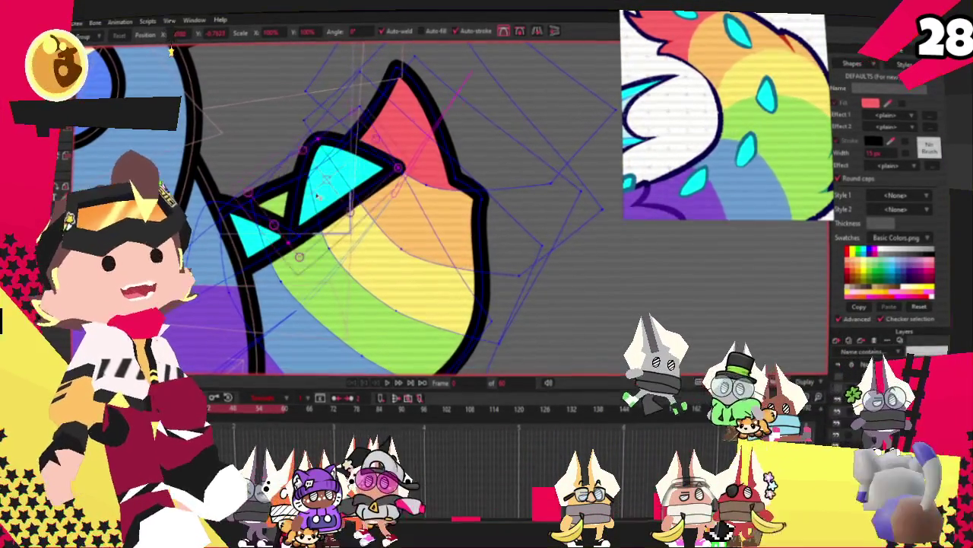
click(288, 244)
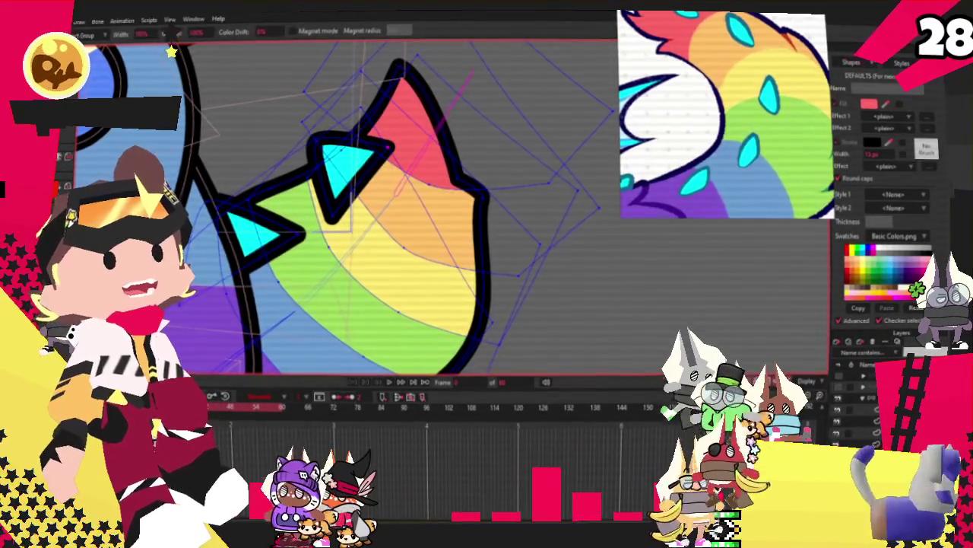
Step: Adjust the outline on the cyan spikes, then select the upper spike's points
key(q)
scroll(171, 51, up, 3)
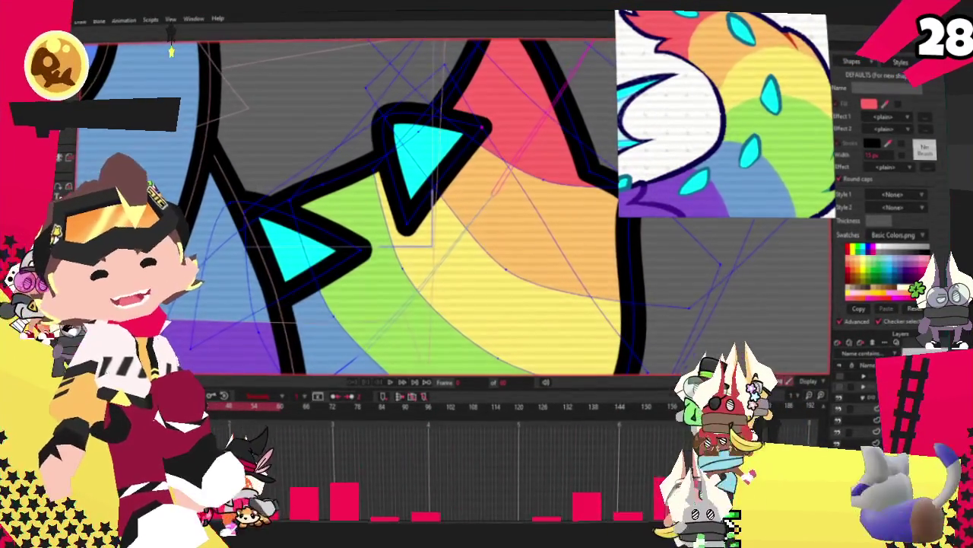
key(t)
scroll(352, 280, up, 2)
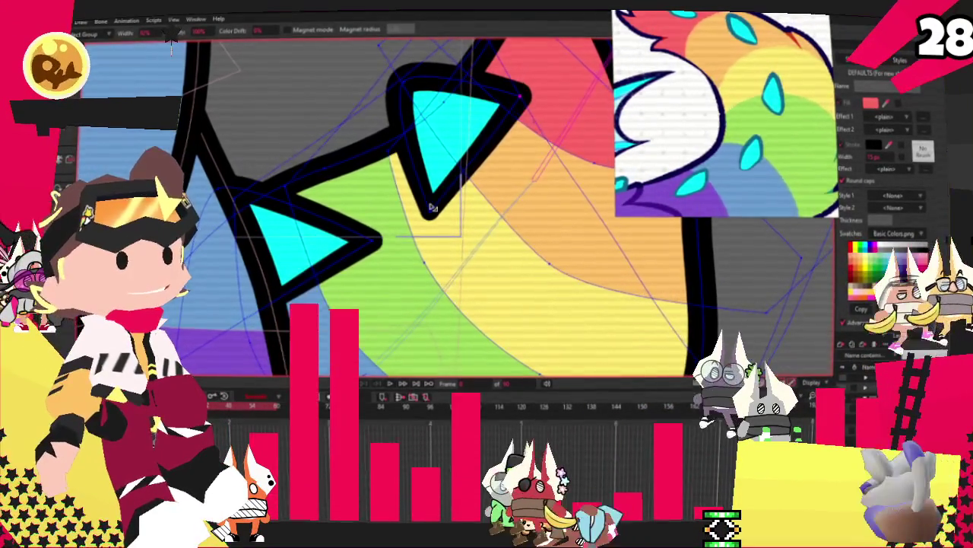
scroll(331, 150, down, 2)
scroll(328, 149, down, 2)
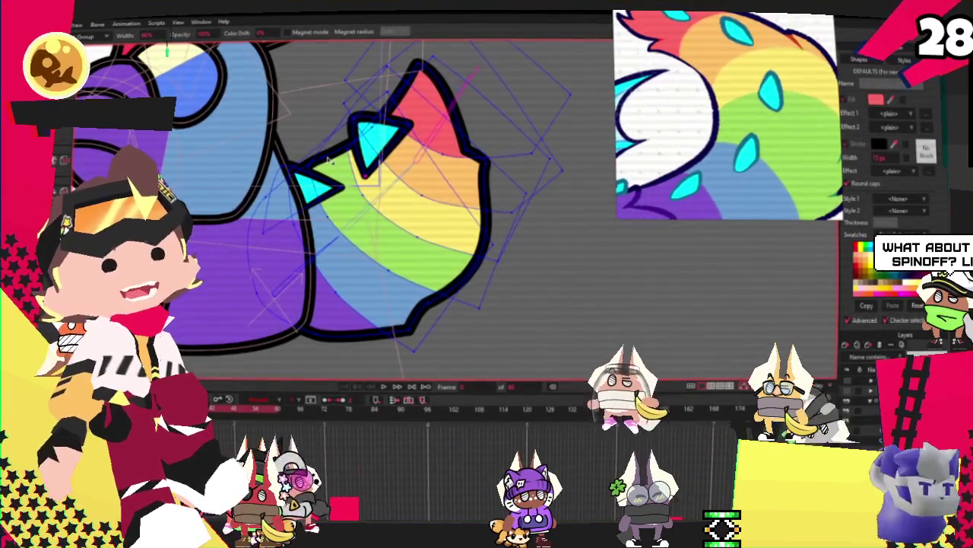
scroll(328, 159, down, 3)
scroll(358, 114, up, 2)
scroll(358, 114, up, 2)
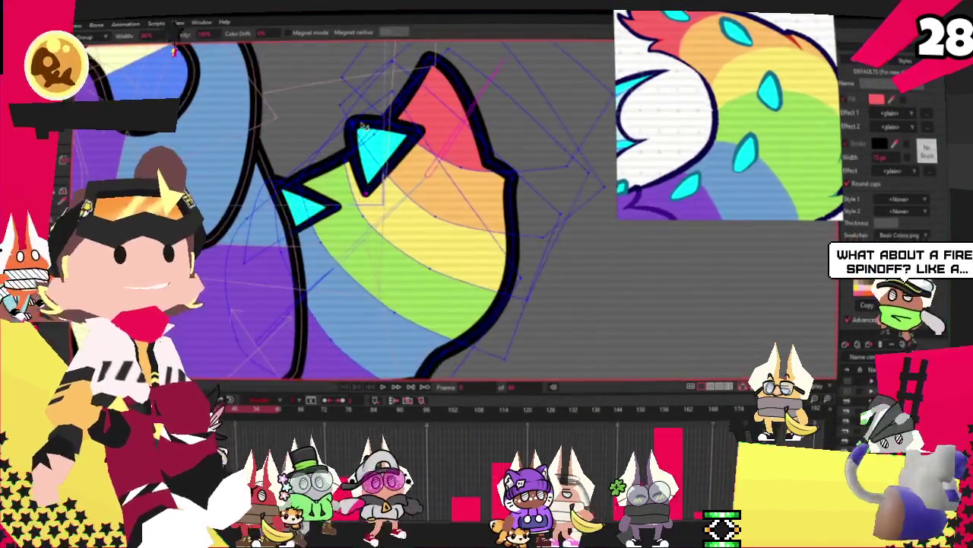
scroll(357, 114, up, 1)
key(t)
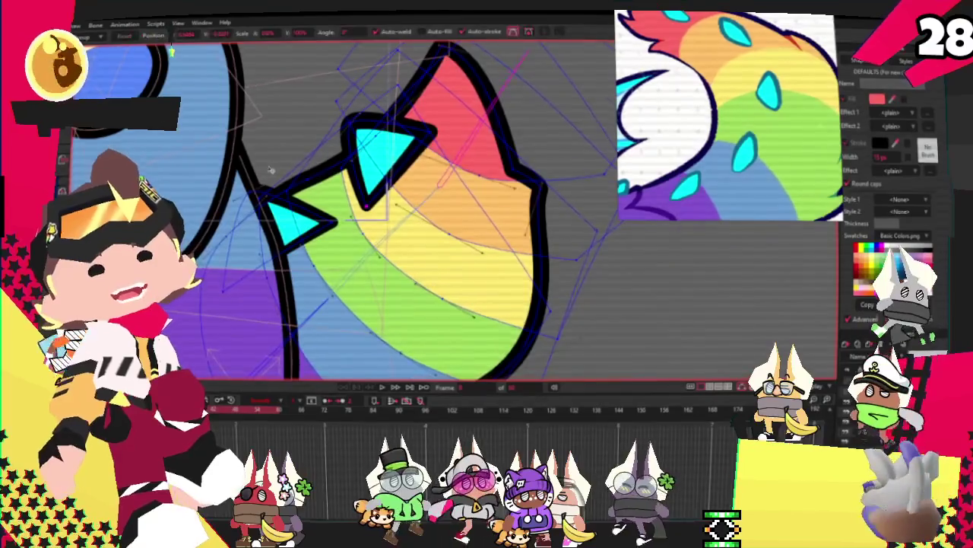
scroll(314, 220, up, 2)
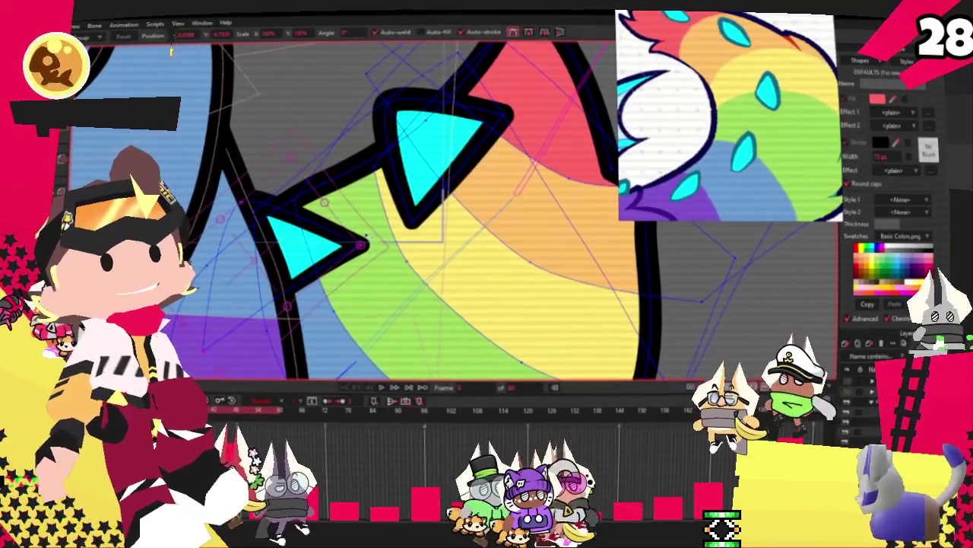
click(363, 242)
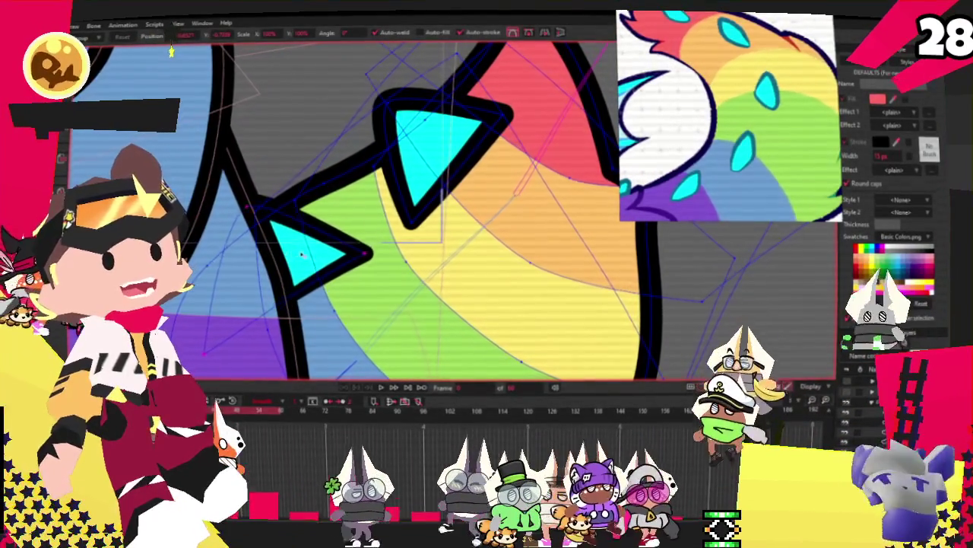
click(465, 152)
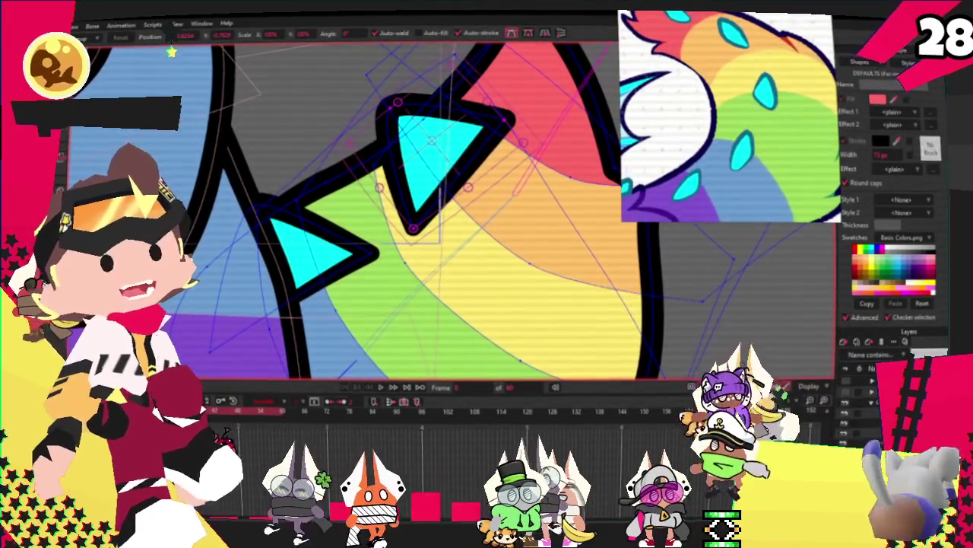
Step: Add a point and bend the upper spike's edge into a hooked point
key(a)
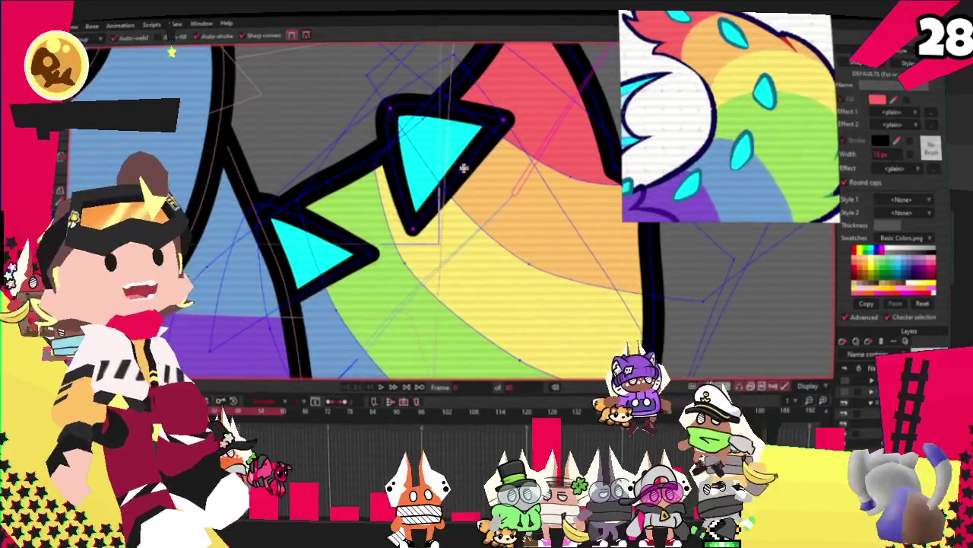
drag(466, 171, 435, 143)
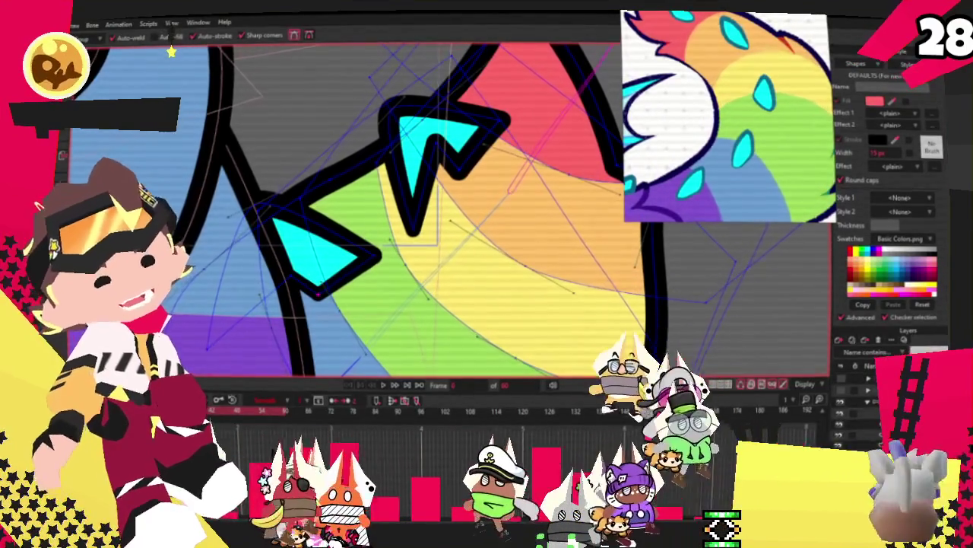
scroll(466, 141, up, 2)
key(c)
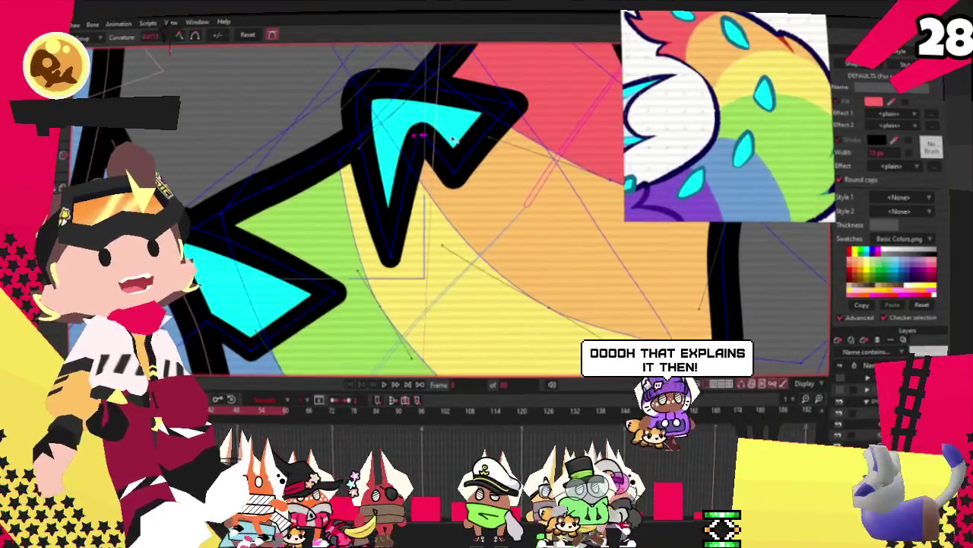
drag(445, 137, 456, 134)
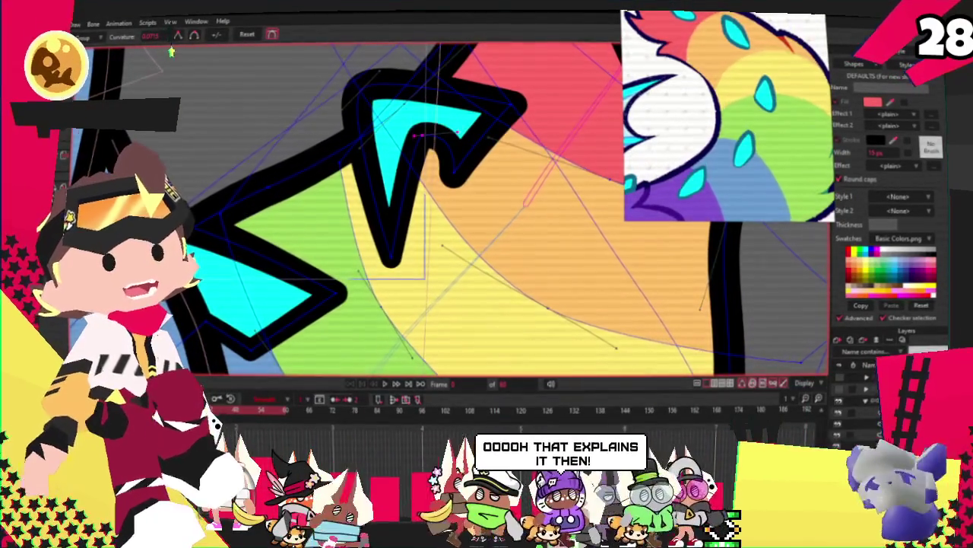
key(t)
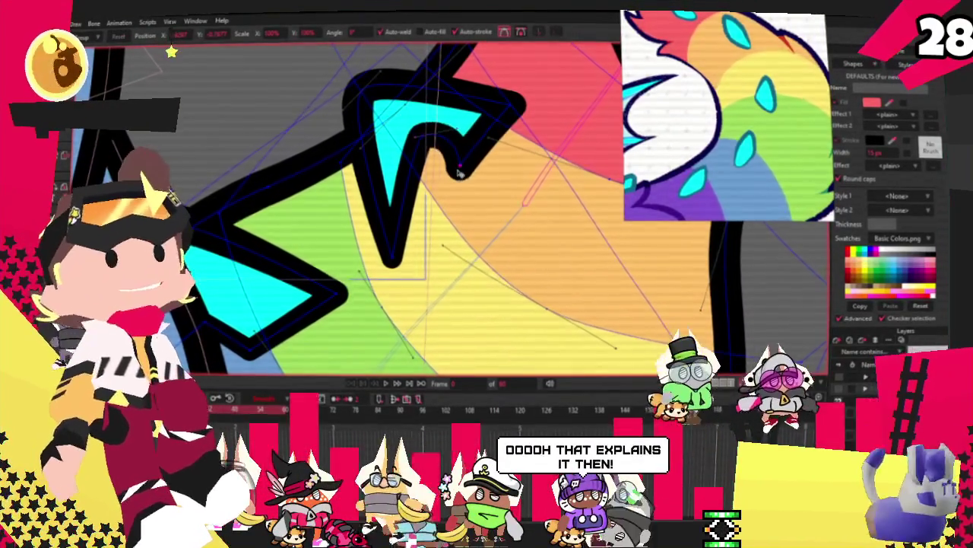
drag(440, 157, 479, 163)
scroll(256, 242, down, 2)
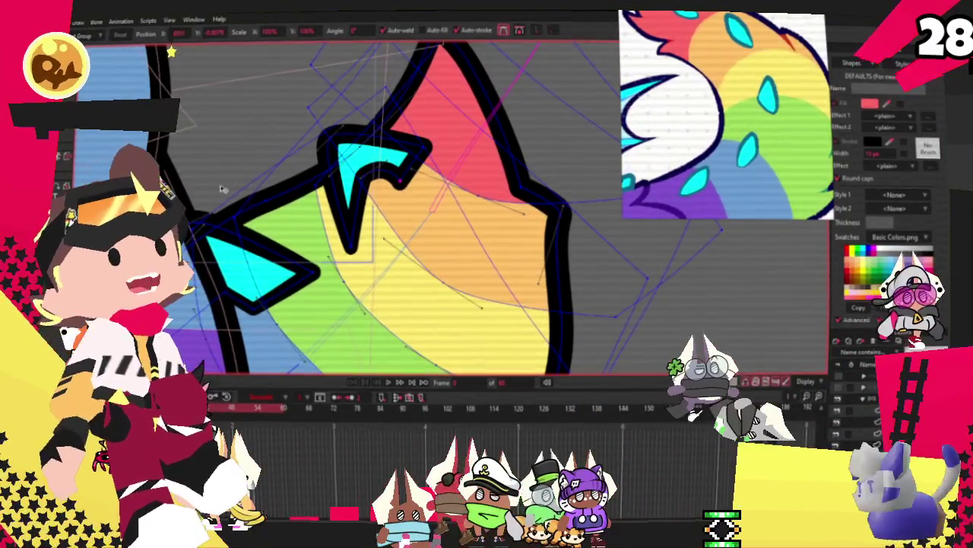
scroll(194, 237, down, 2)
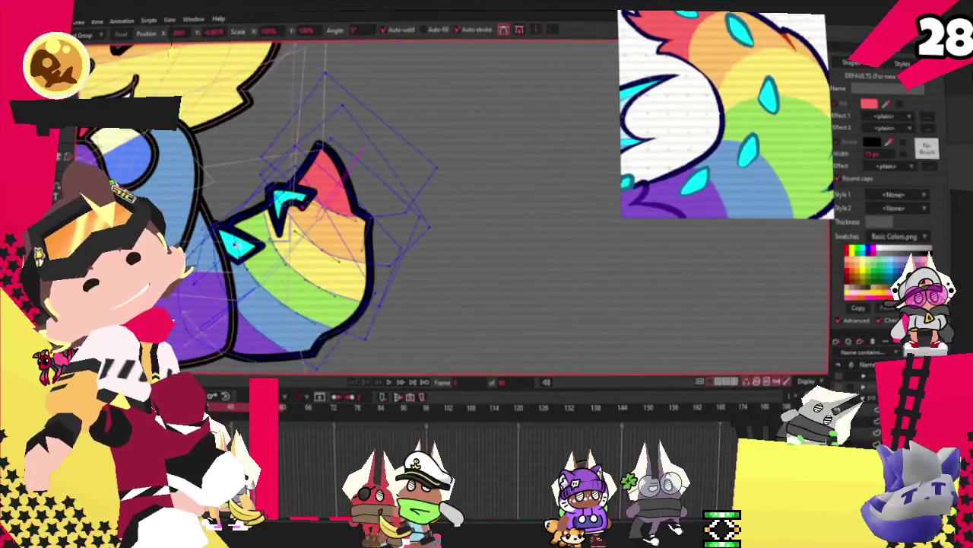
scroll(271, 190, up, 3)
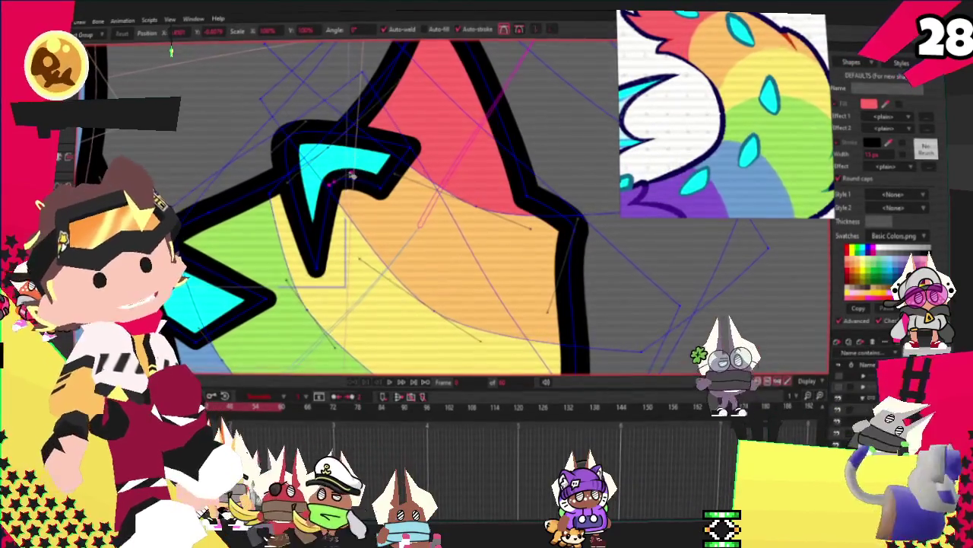
scroll(353, 176, up, 1)
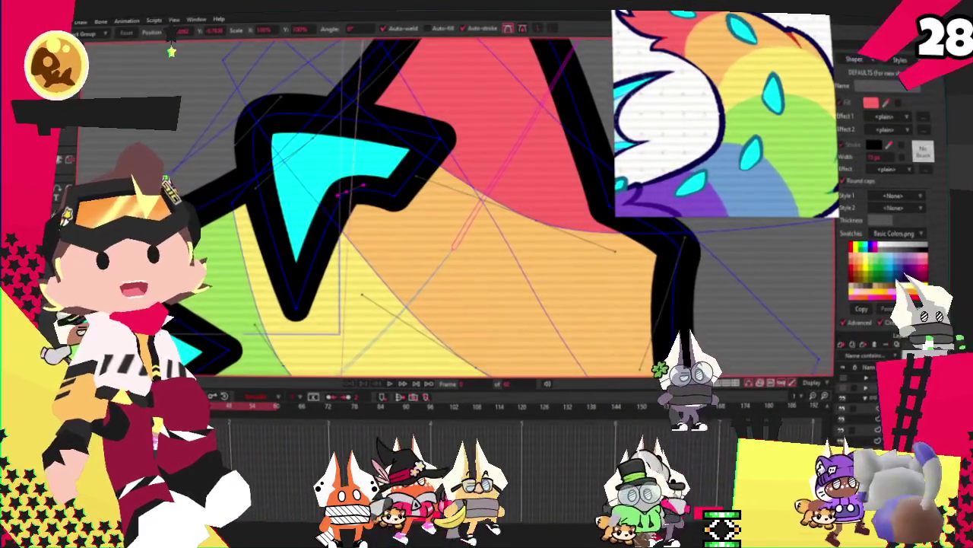
click(394, 386)
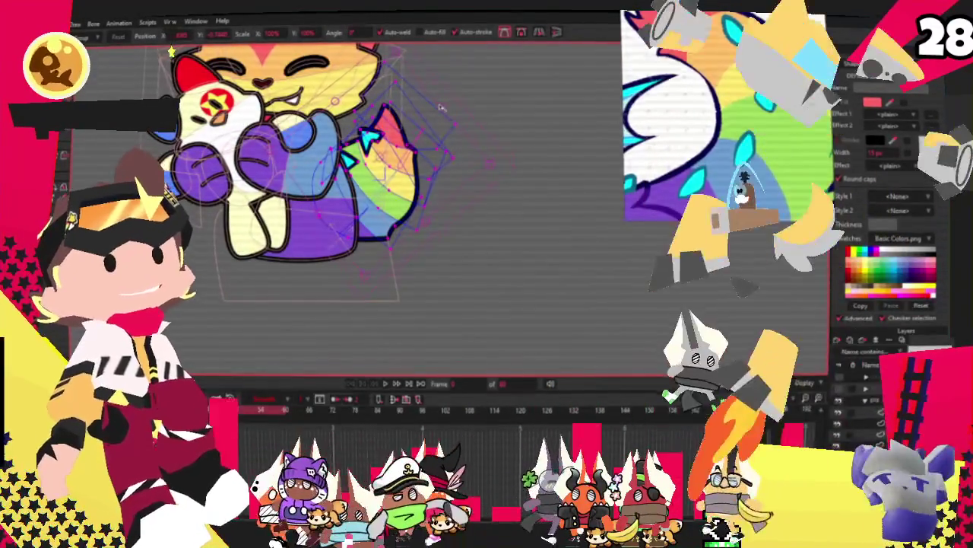
Step: Rotate the rainbow tail as a test and play the animation to check the rig
drag(441, 107, 442, 149)
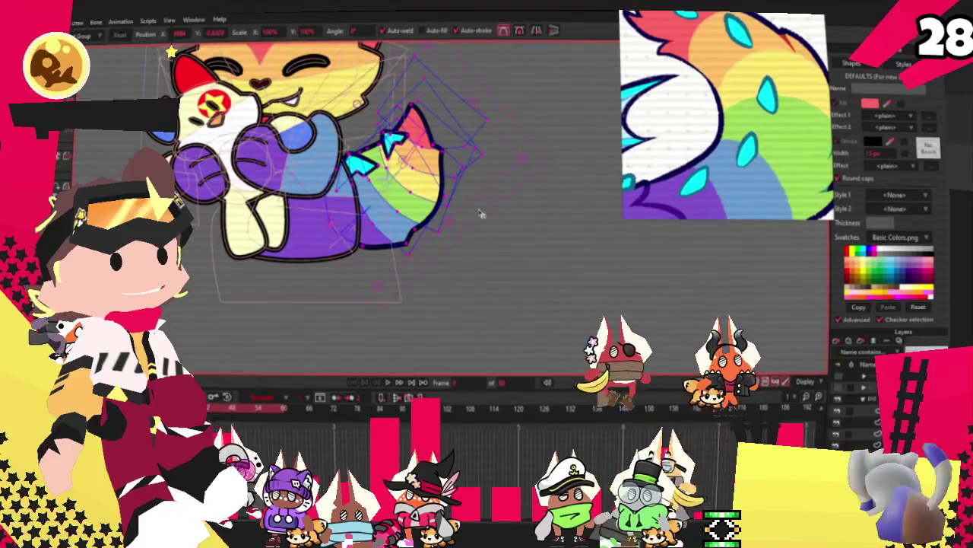
click(388, 382)
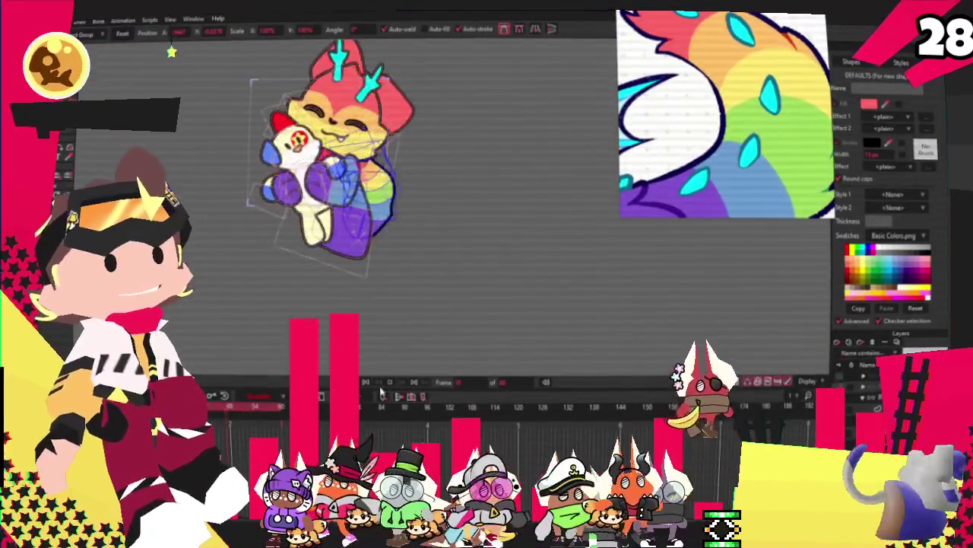
scroll(426, 175, up, 5)
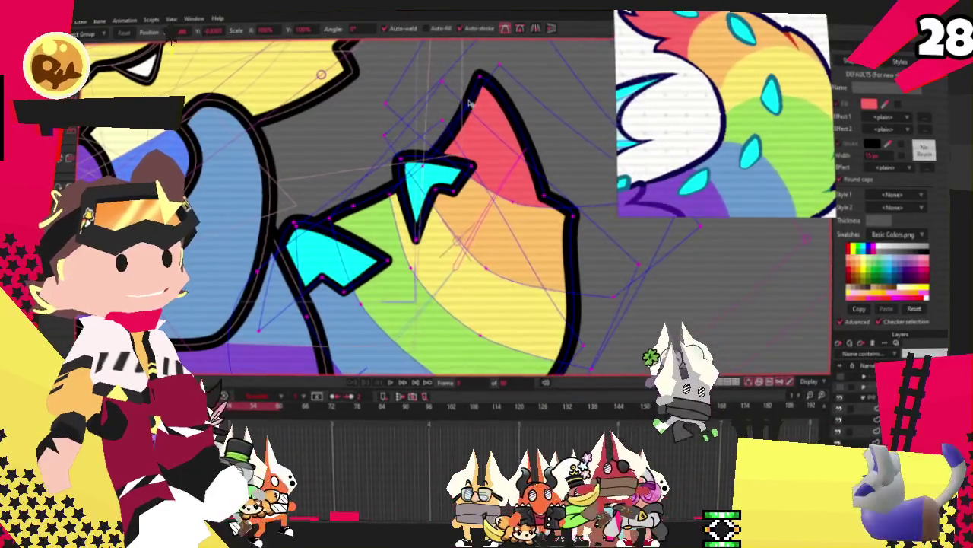
Step: Bend the tail tip down-right, push out its lower-left outline, then jump to the next frame
drag(482, 79, 493, 88)
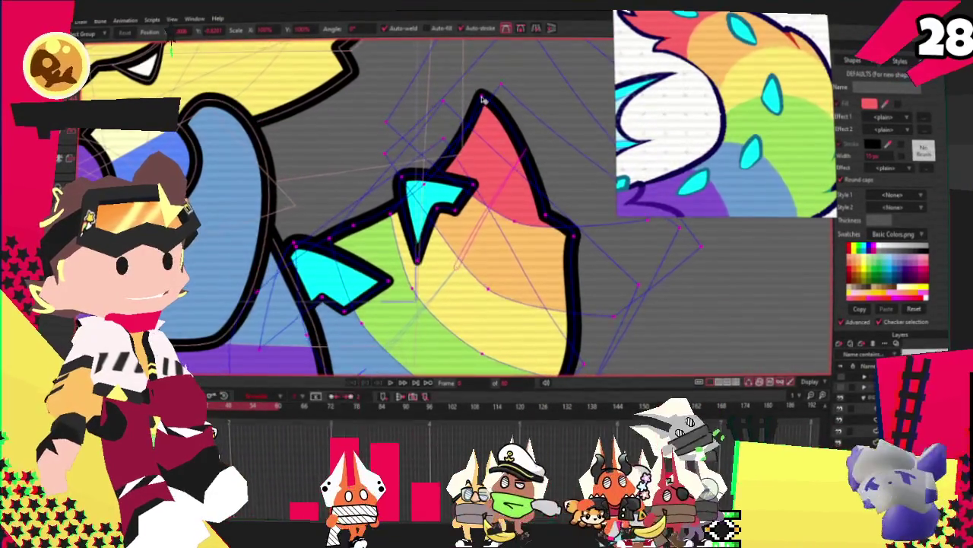
mouse_move(403, 162)
mouse_down()
mouse_move(373, 167)
mouse_move(373, 176)
mouse_up()
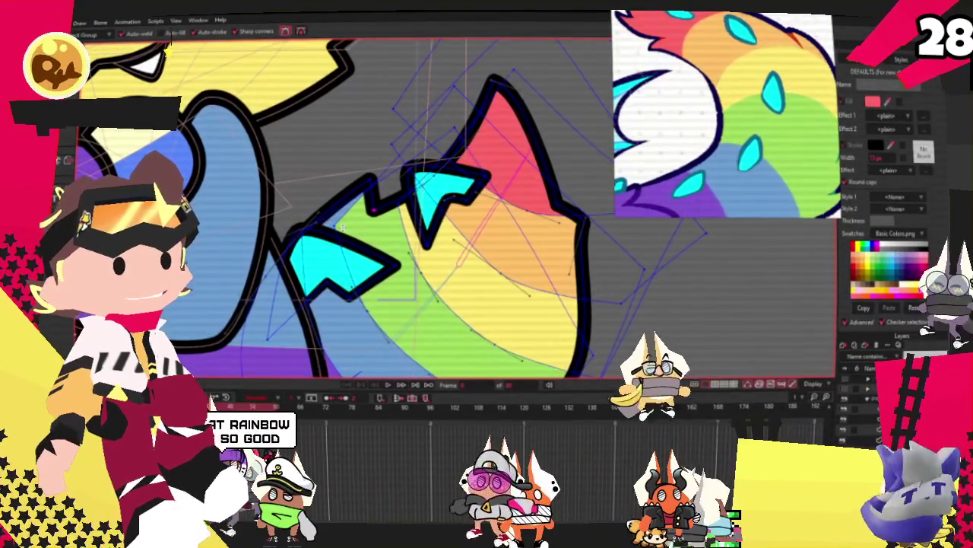
key(t)
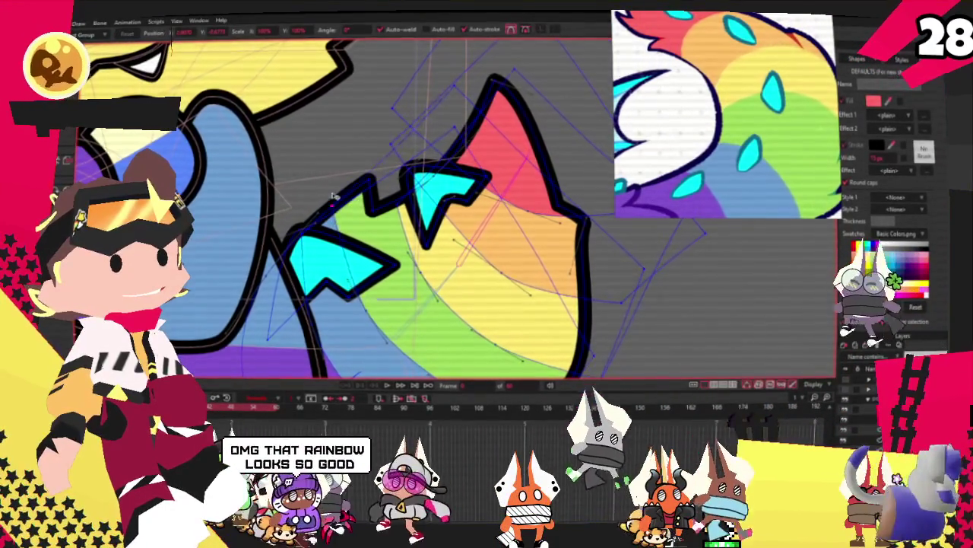
scroll(337, 168, down, 2)
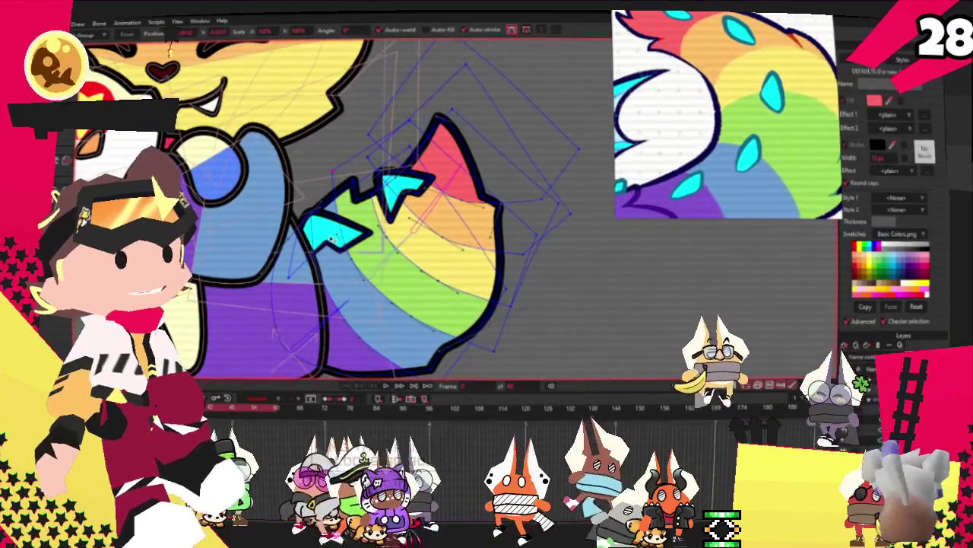
key(ctrl+Right)
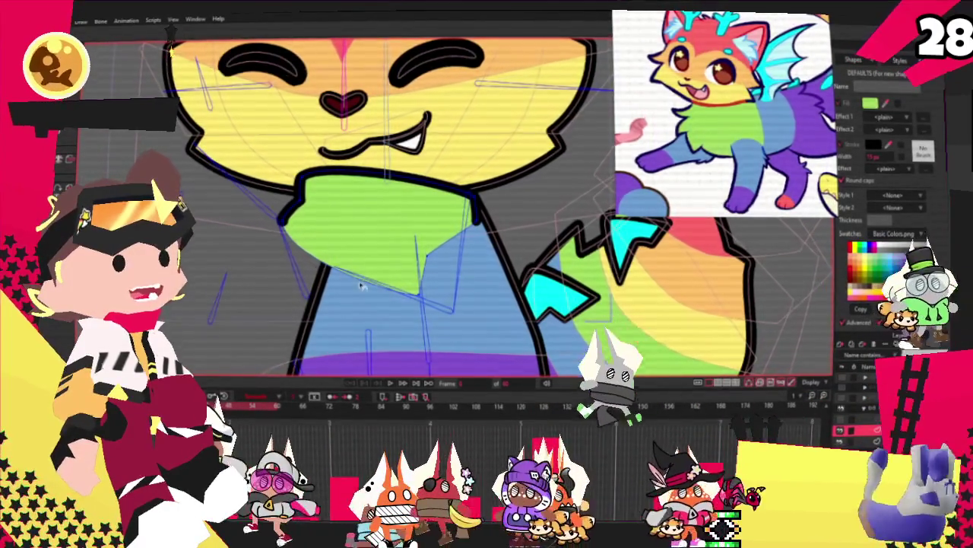
Step: Pull out spikes and add points along the green scarf's left edge for a notched fur look
scroll(302, 213, up, 1)
scroll(303, 213, up, 1)
scroll(303, 213, up, 1)
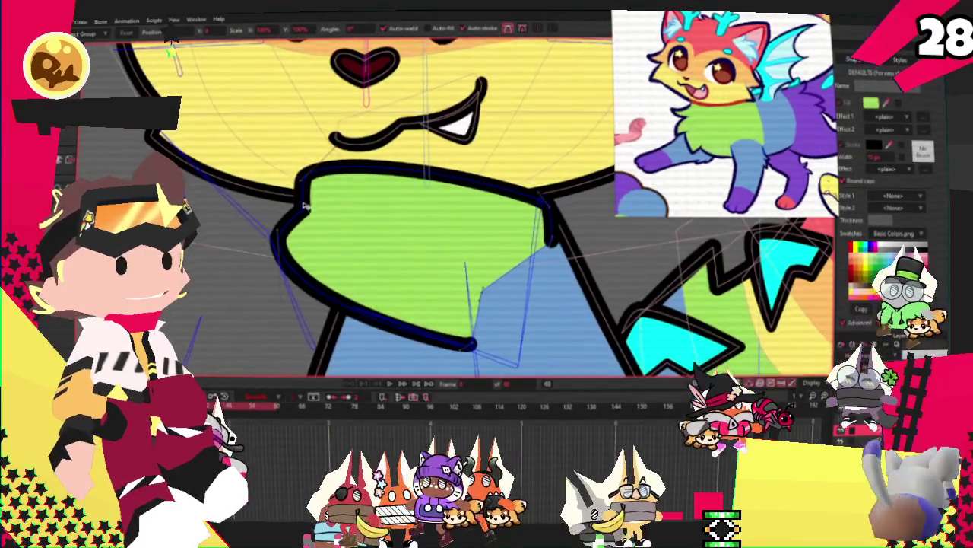
mouse_move(303, 213)
mouse_down()
mouse_move(351, 261)
mouse_move(282, 237)
mouse_up()
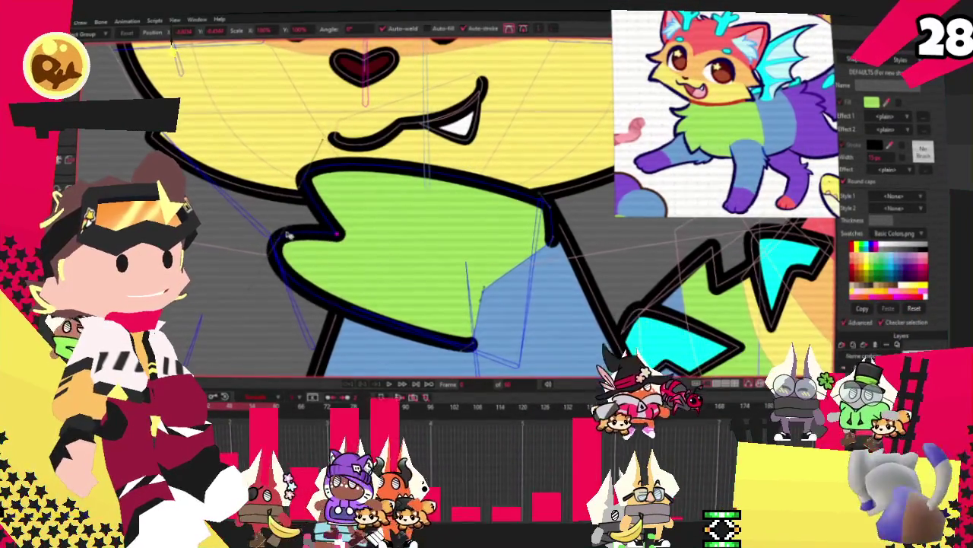
click(299, 199)
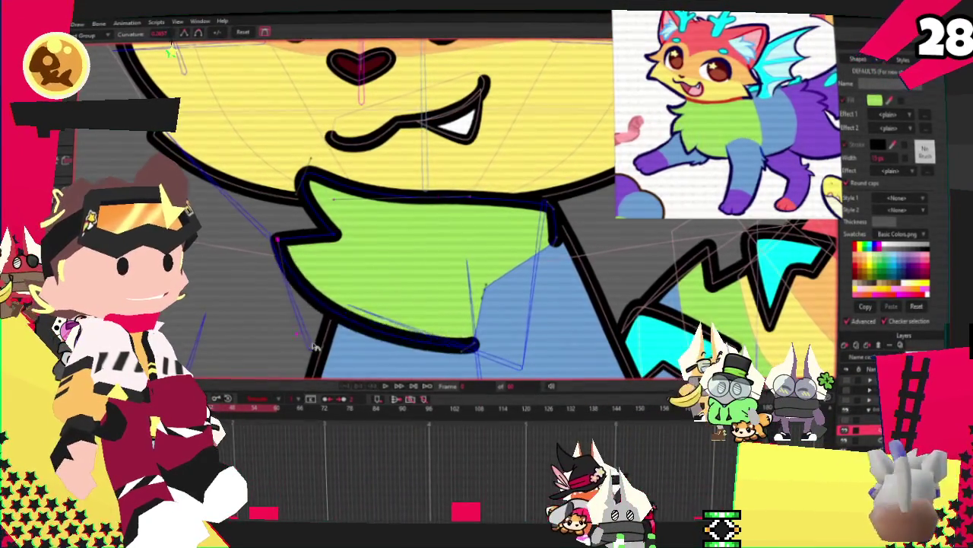
scroll(339, 235, down, 2)
scroll(334, 229, up, 2)
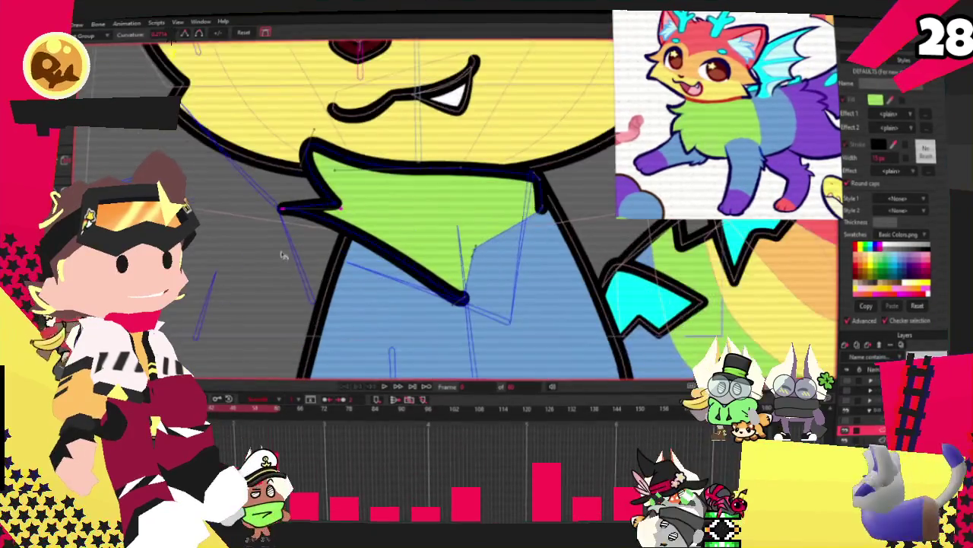
key(a)
scroll(333, 217, up, 2)
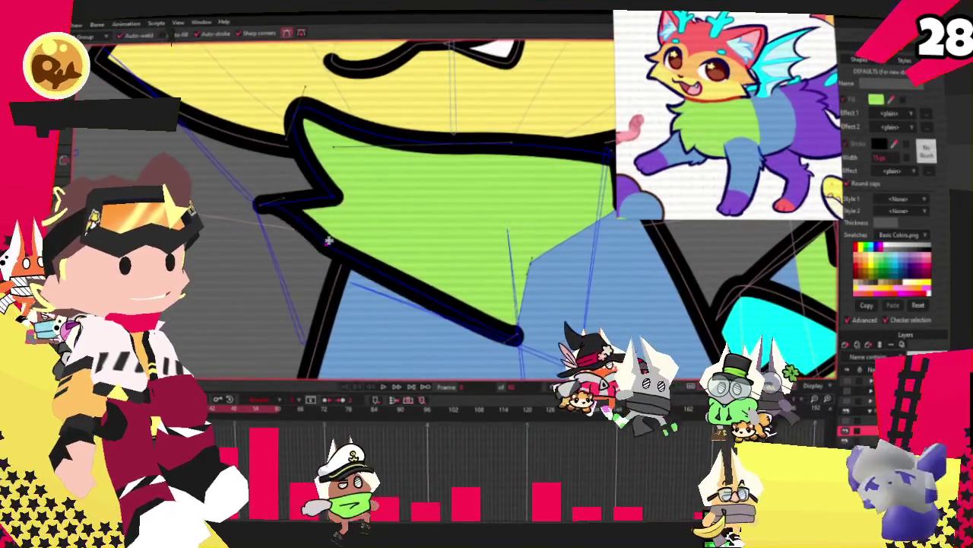
drag(333, 217, 298, 356)
scroll(274, 243, up, 2)
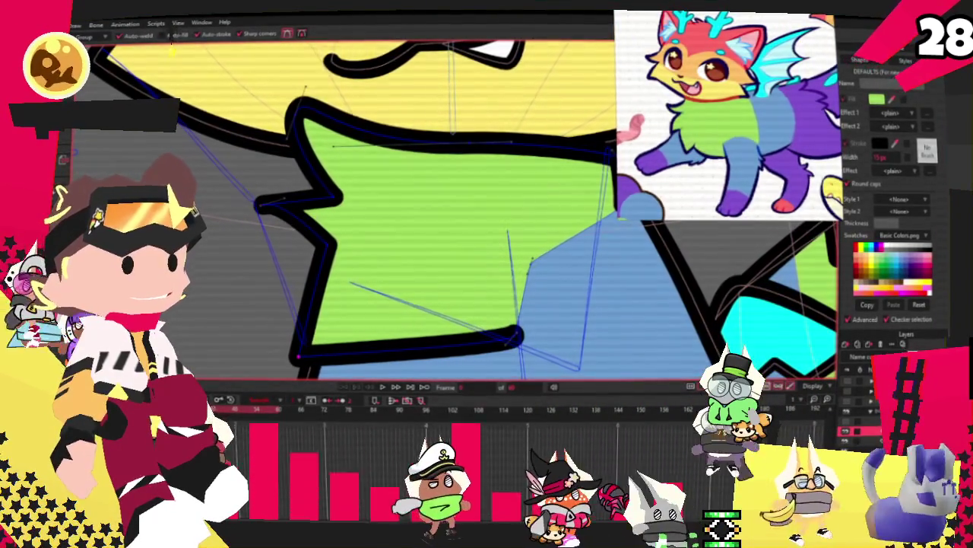
Step: Smooth the scarf's bumpy lower border into one curve with the Curvature tool
key(c)
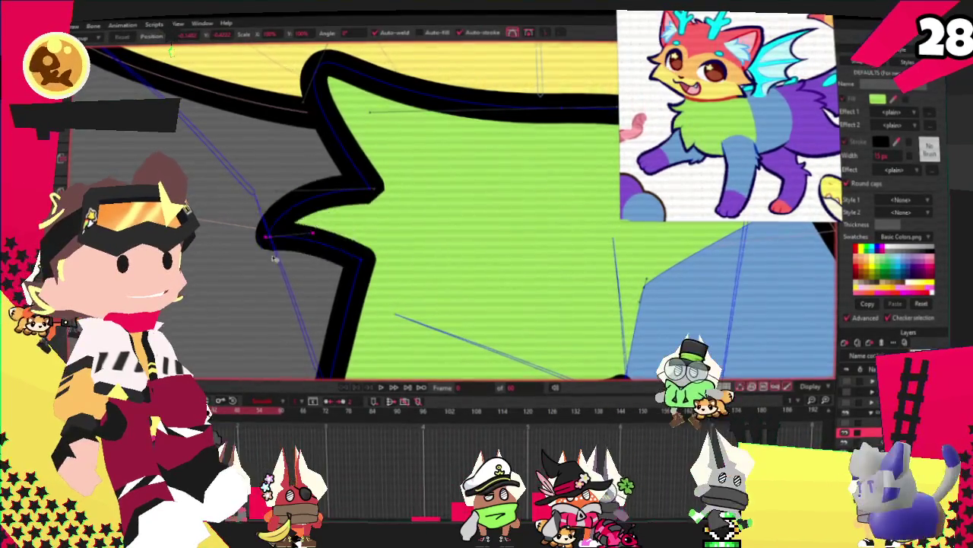
scroll(319, 233, down, 1)
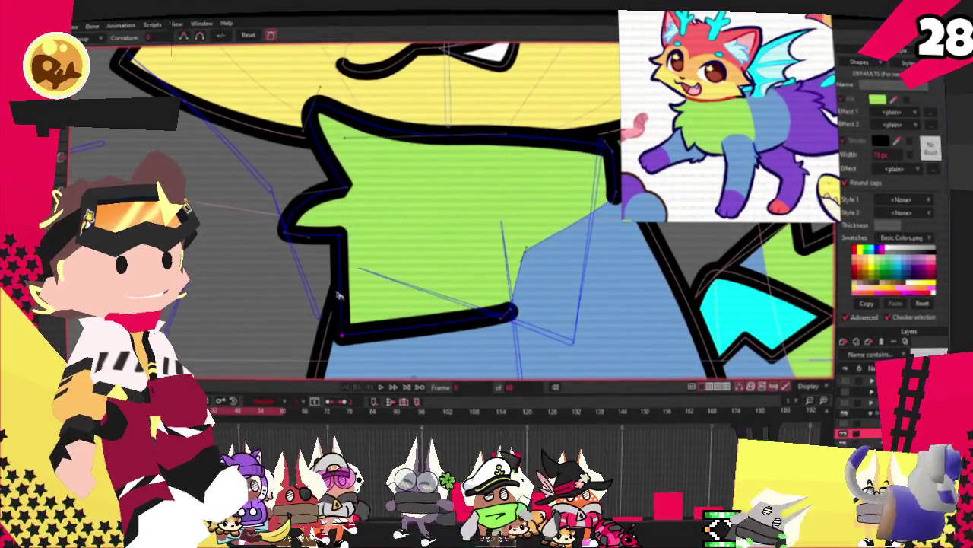
drag(332, 334, 303, 283)
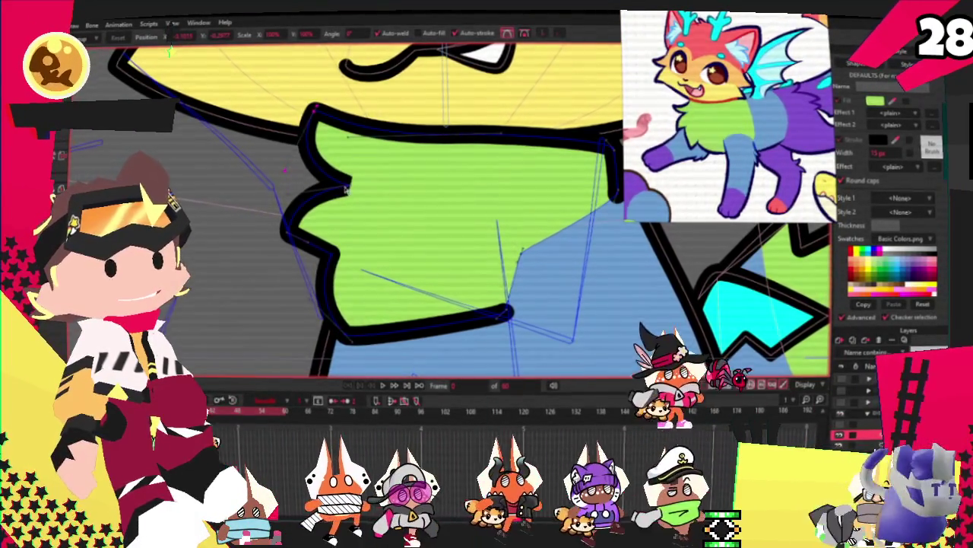
drag(339, 191, 309, 172)
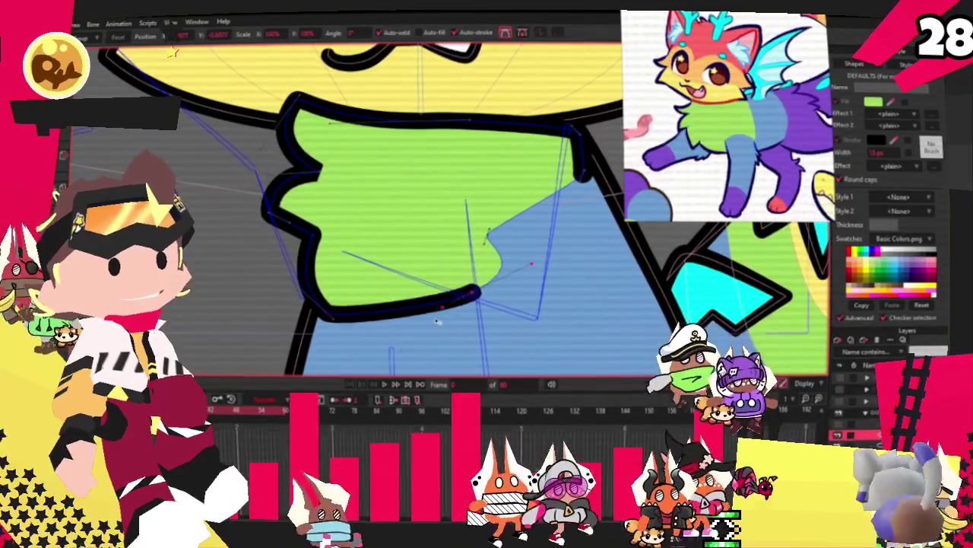
drag(487, 232, 460, 354)
click(474, 272)
drag(356, 254, 382, 279)
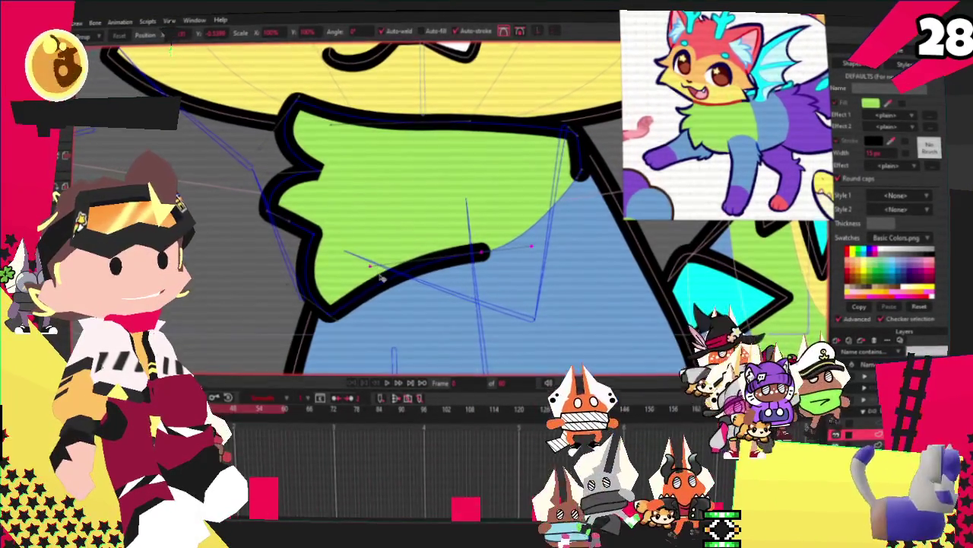
scroll(395, 238, down, 3)
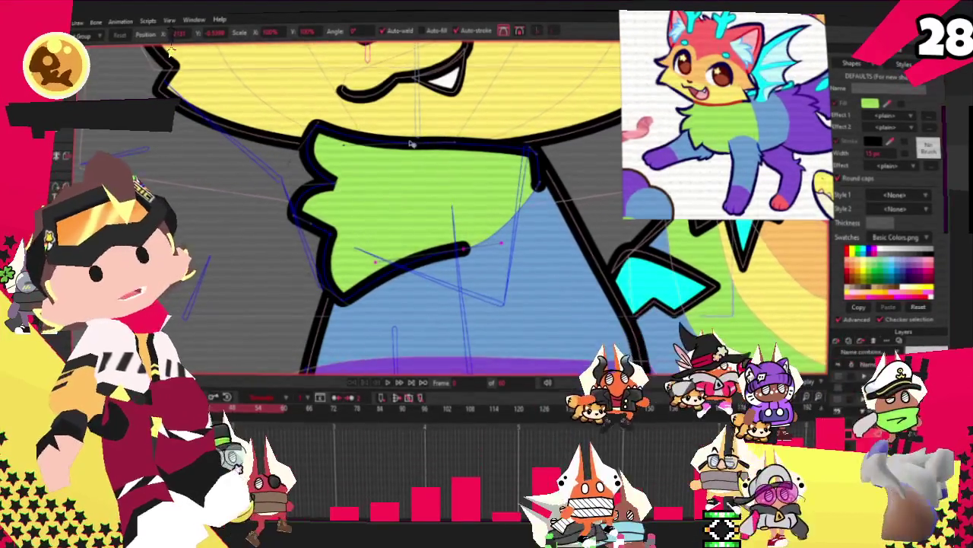
scroll(343, 141, down, 1)
scroll(380, 133, up, 5)
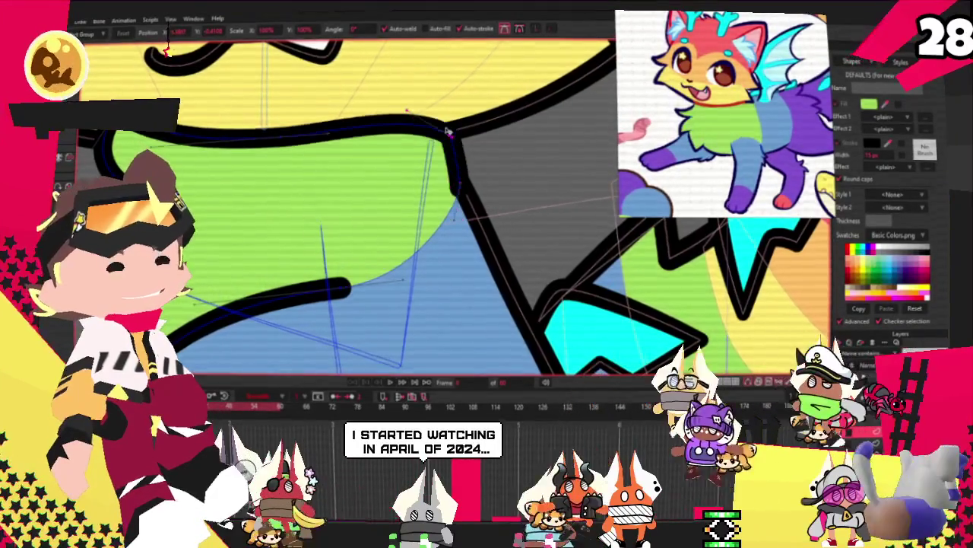
Step: Drag the green collar's lower-left outline point inward so it hugs the cat's body
scroll(445, 152, down, 1)
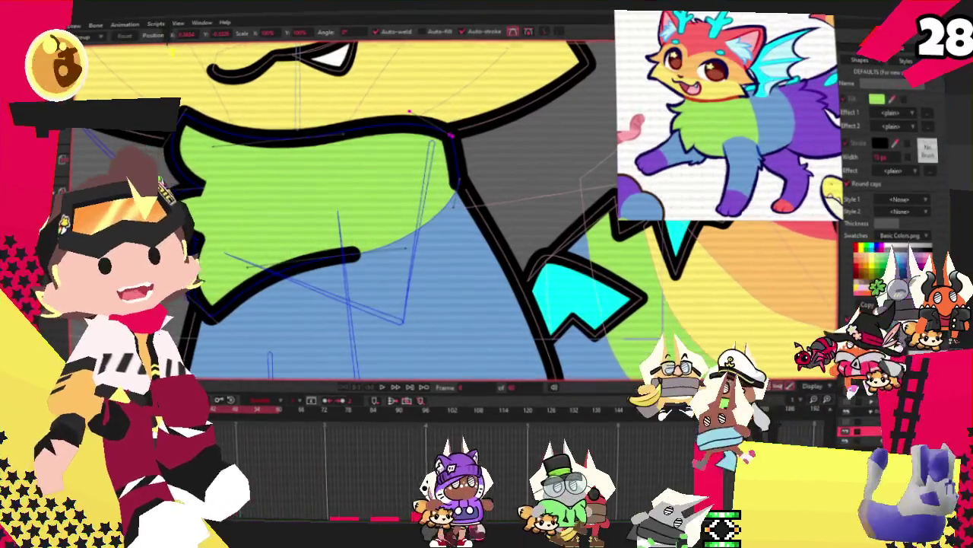
scroll(371, 192, down, 2)
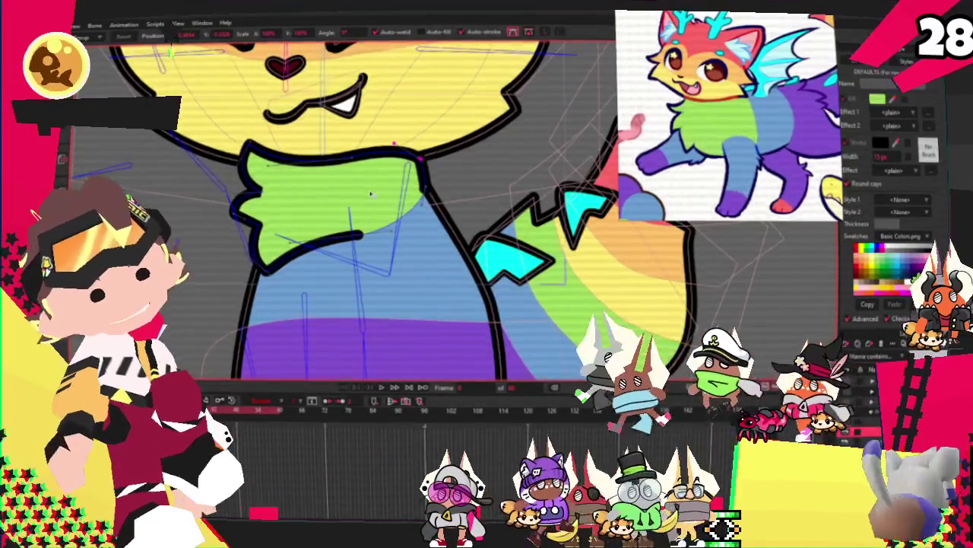
scroll(259, 160, up, 2)
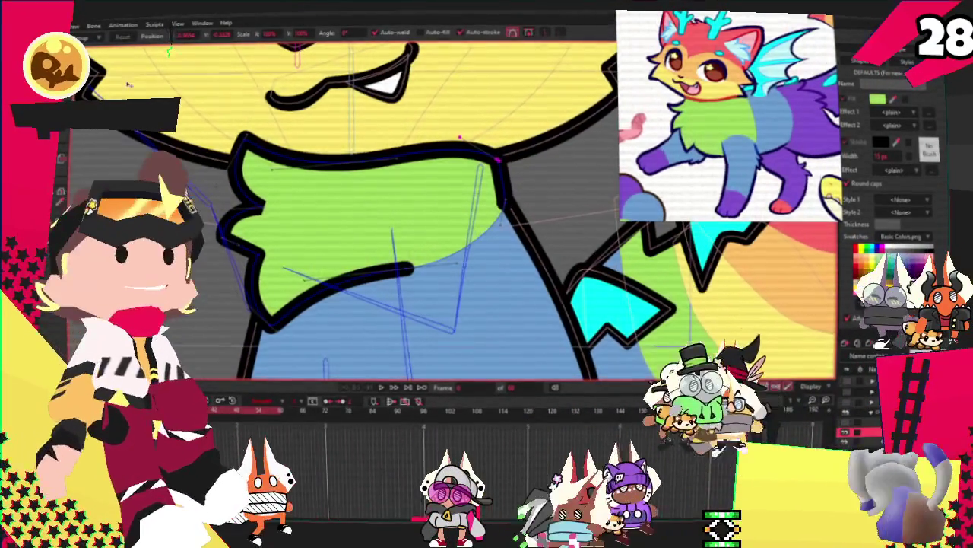
scroll(282, 244, up, 2)
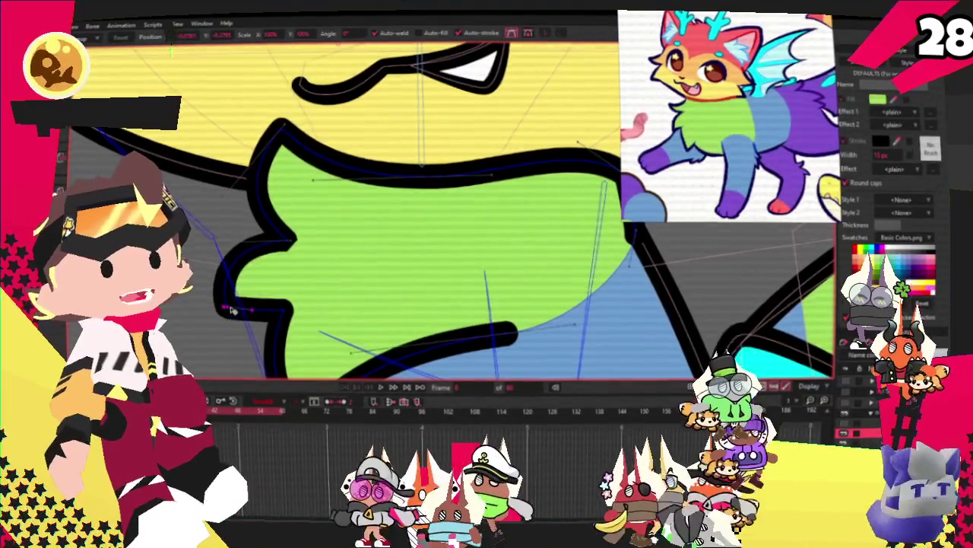
drag(232, 310, 280, 307)
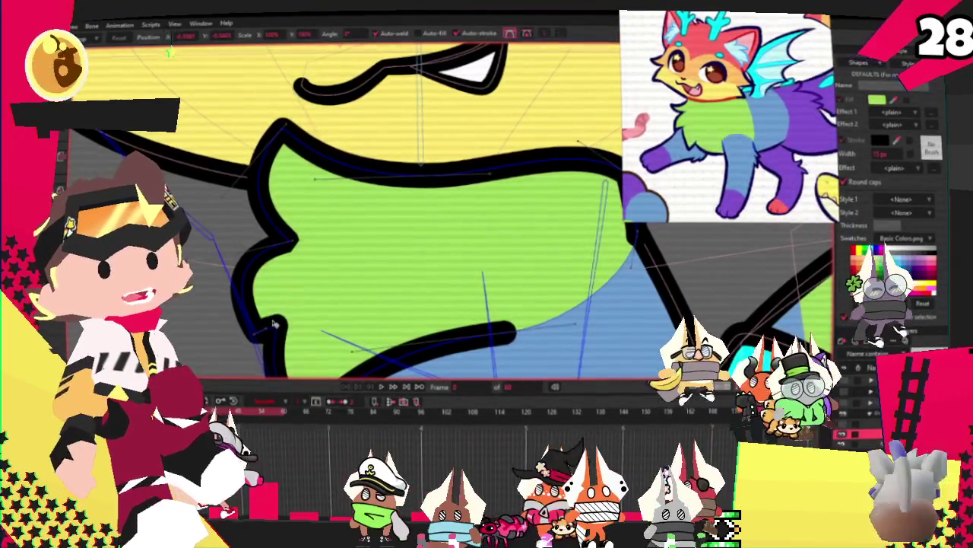
scroll(274, 323, down, 3)
scroll(344, 258, up, 2)
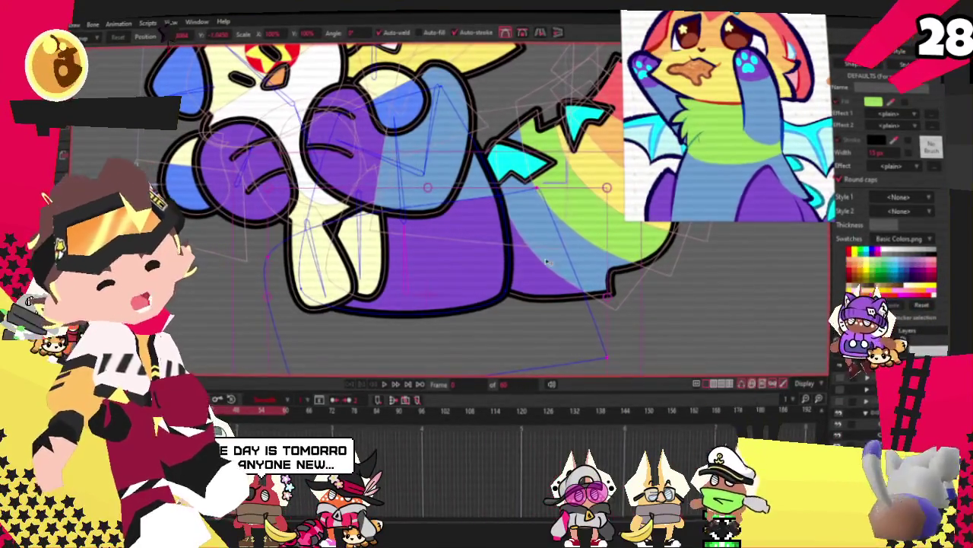
Step: Play the timeline to watch the rigged cat's hugging motion around the chicken plush
click(384, 384)
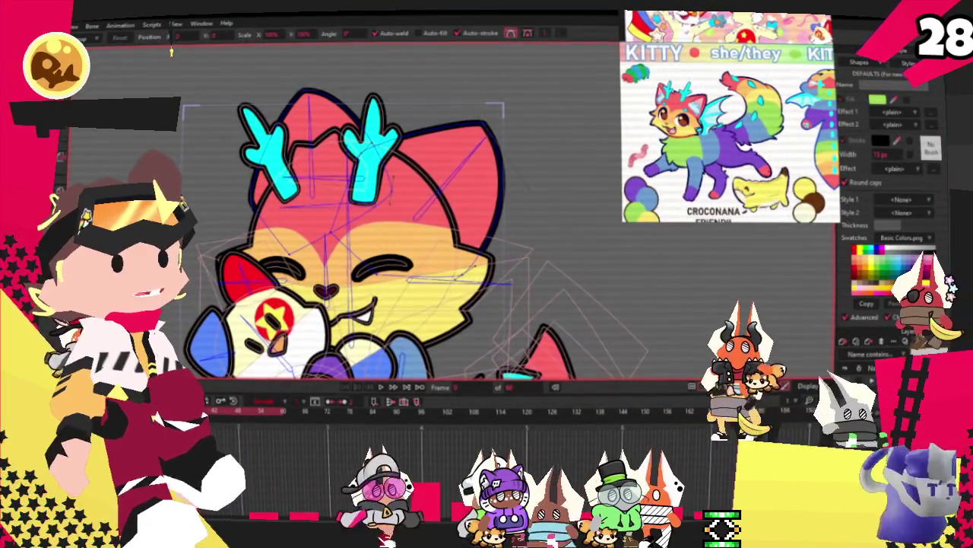
scroll(522, 221, up, 3)
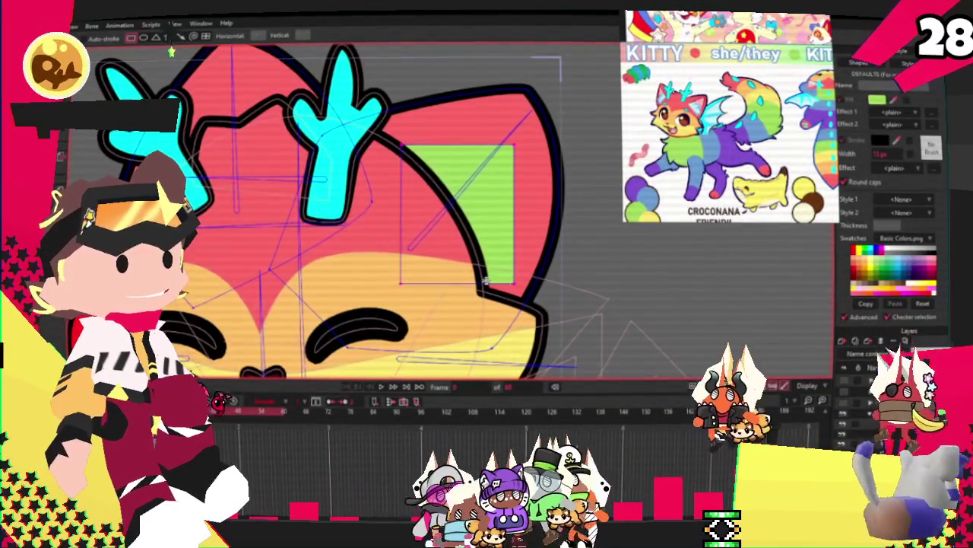
Step: Select a point near the cat's ear tip, just below the cyan antler, for transforming
key(g)
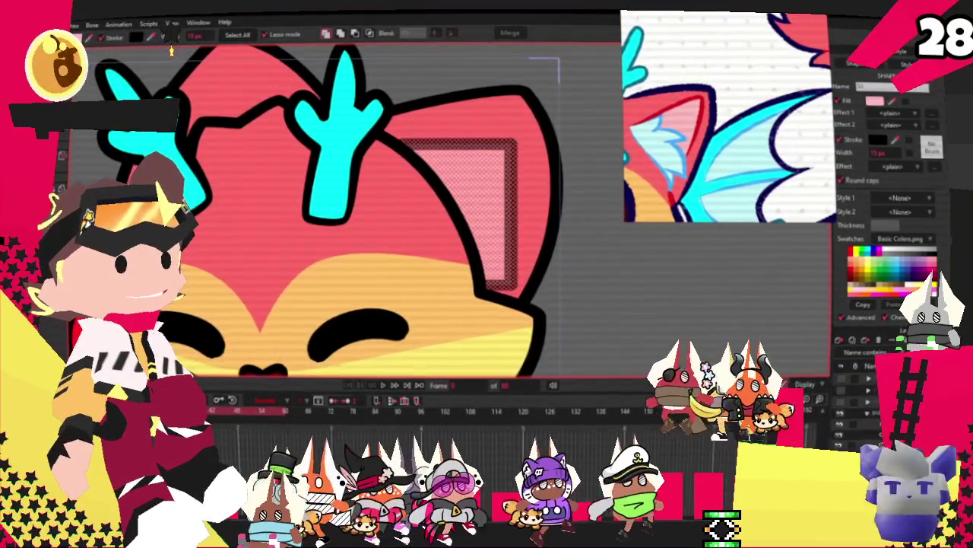
key(t)
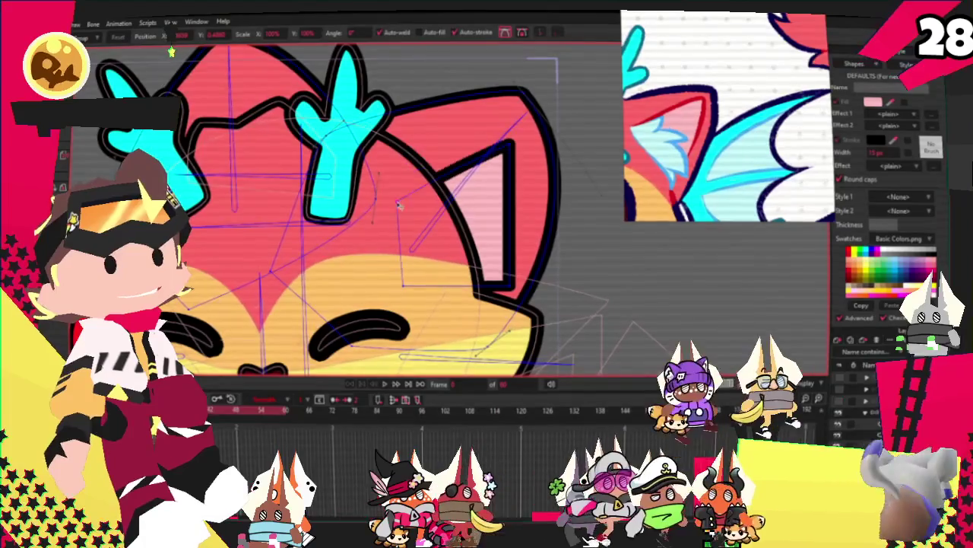
key(c)
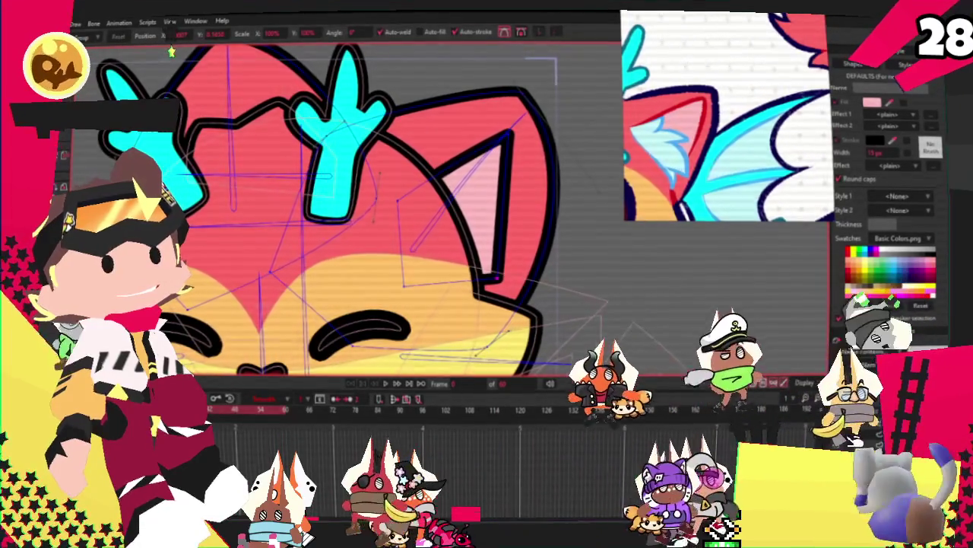
scroll(524, 288, up, 2)
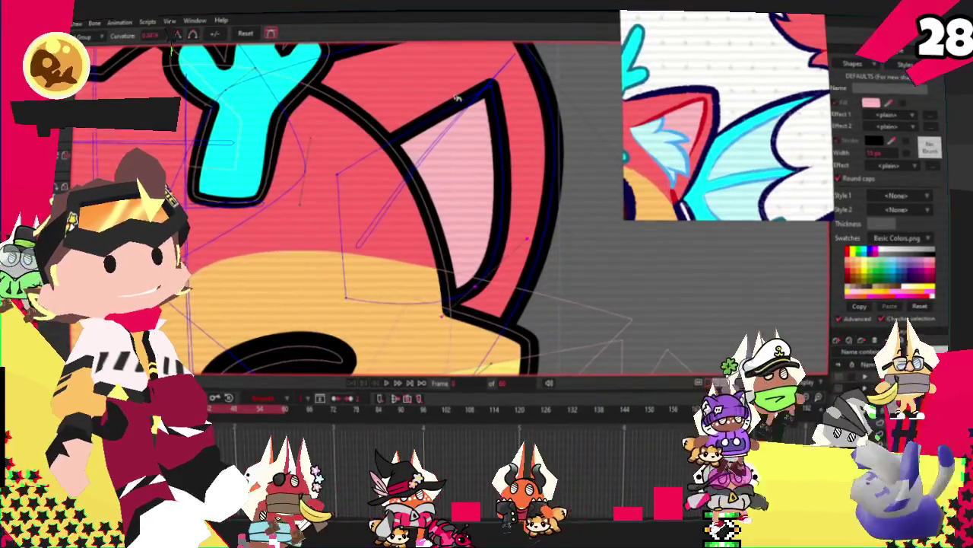
click(457, 99)
key(t)
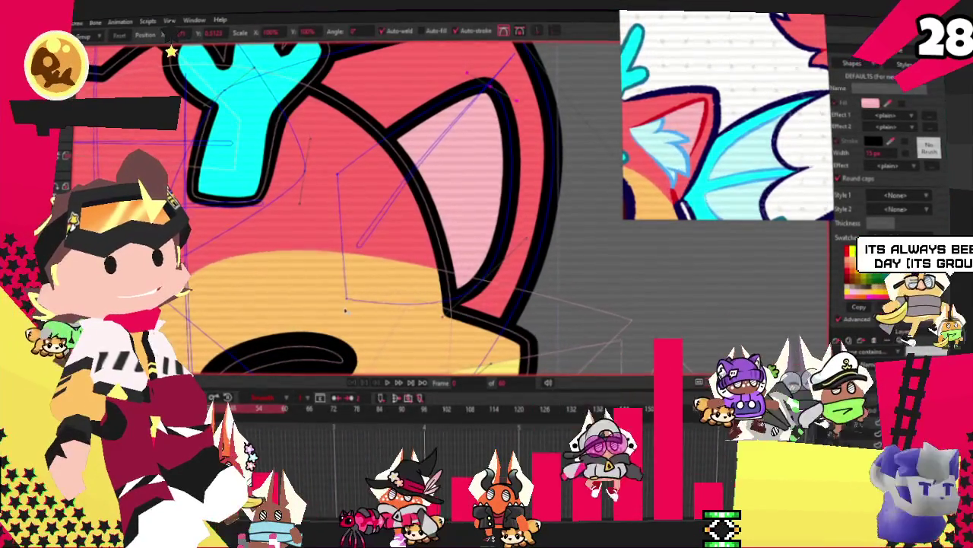
scroll(413, 251, down, 1)
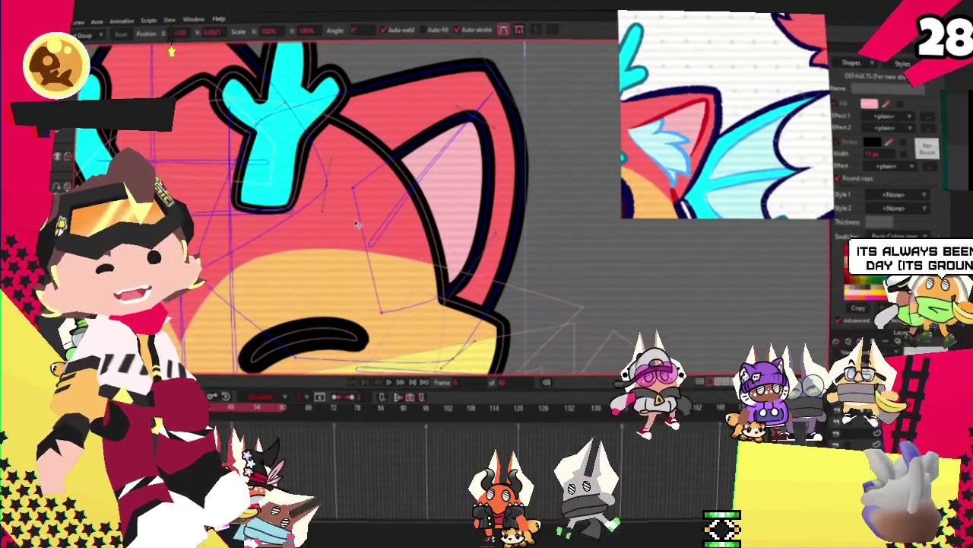
scroll(356, 224, down, 2)
scroll(380, 216, down, 2)
scroll(410, 206, up, 4)
scroll(409, 206, down, 3)
scroll(392, 208, up, 2)
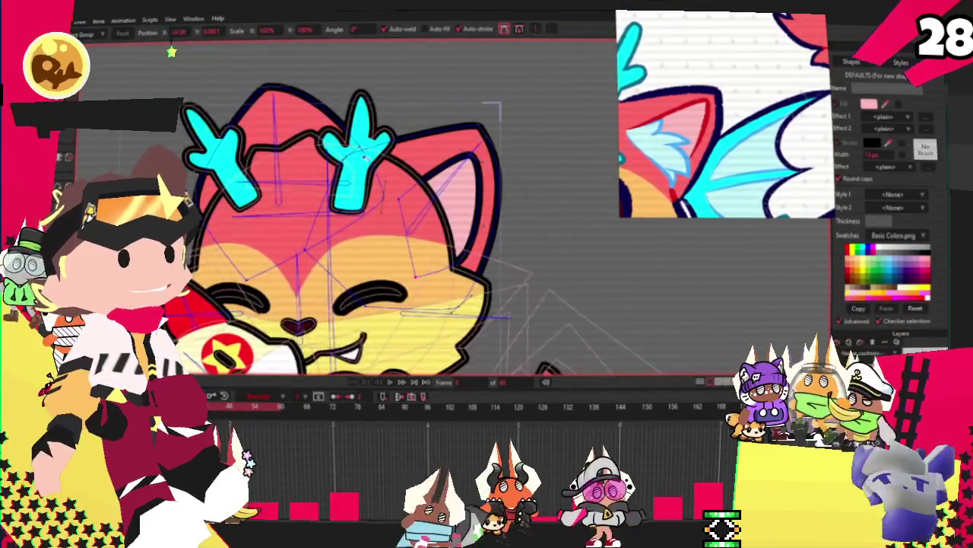
scroll(534, 99, up, 1)
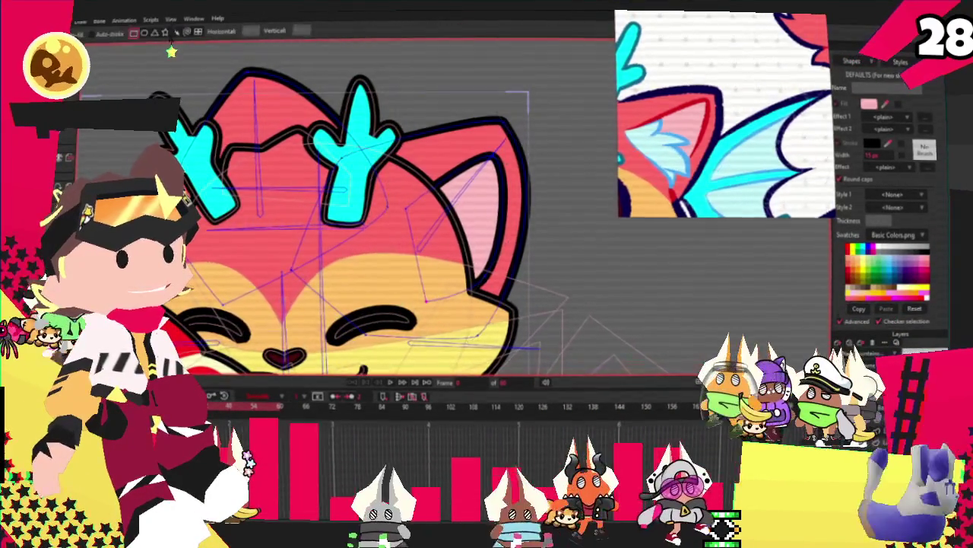
scroll(466, 158, up, 2)
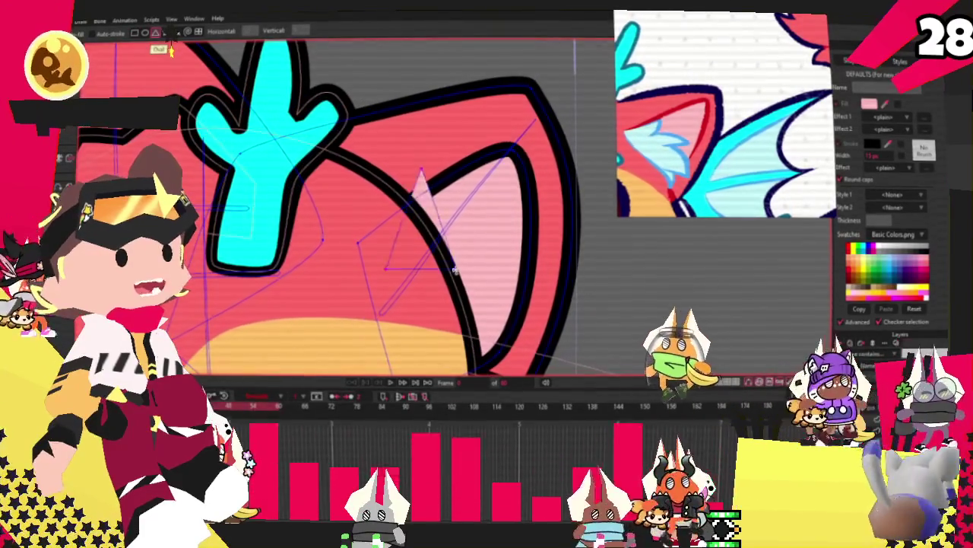
Step: Give the ear triangle a pale cyan fill and a blue outline, replacing an initial dark outline
key(g)
click(451, 207)
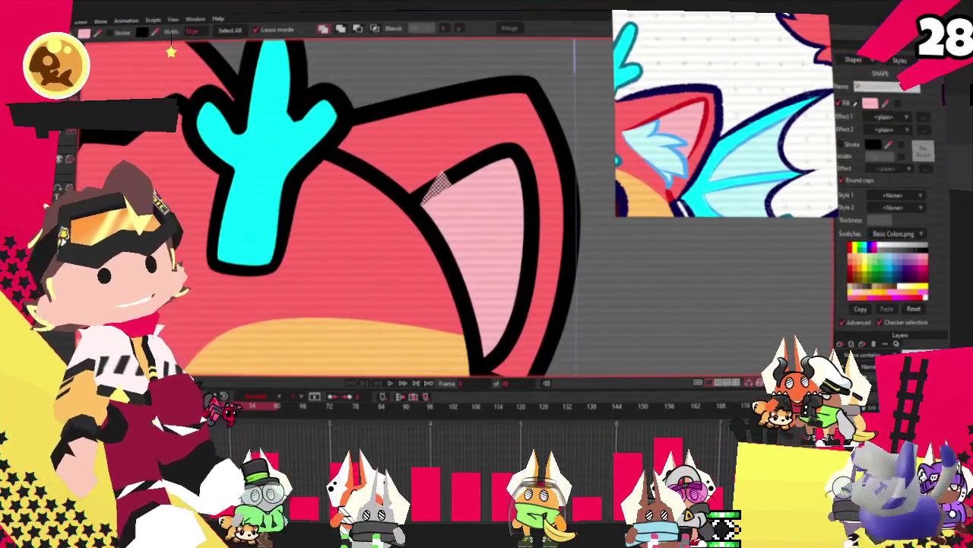
click(842, 145)
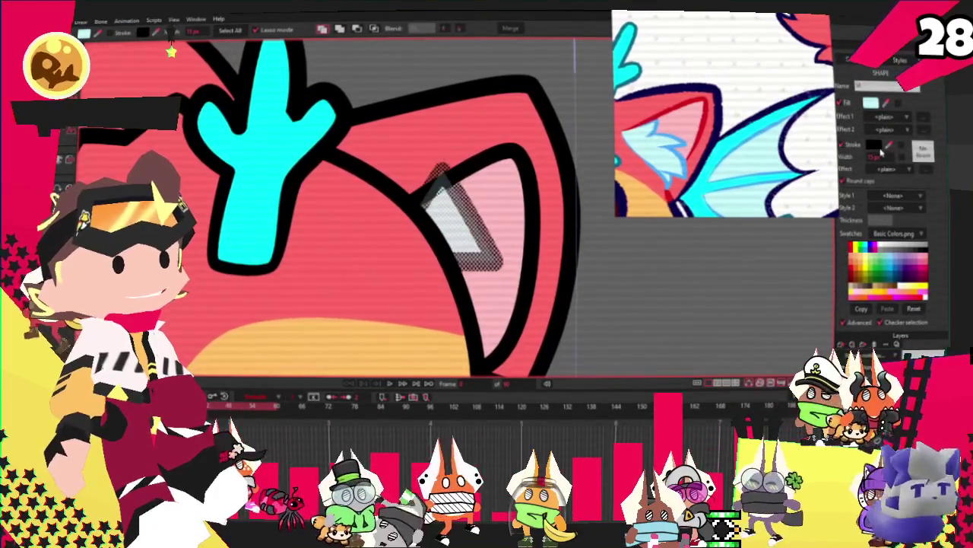
key(ctrl+z)
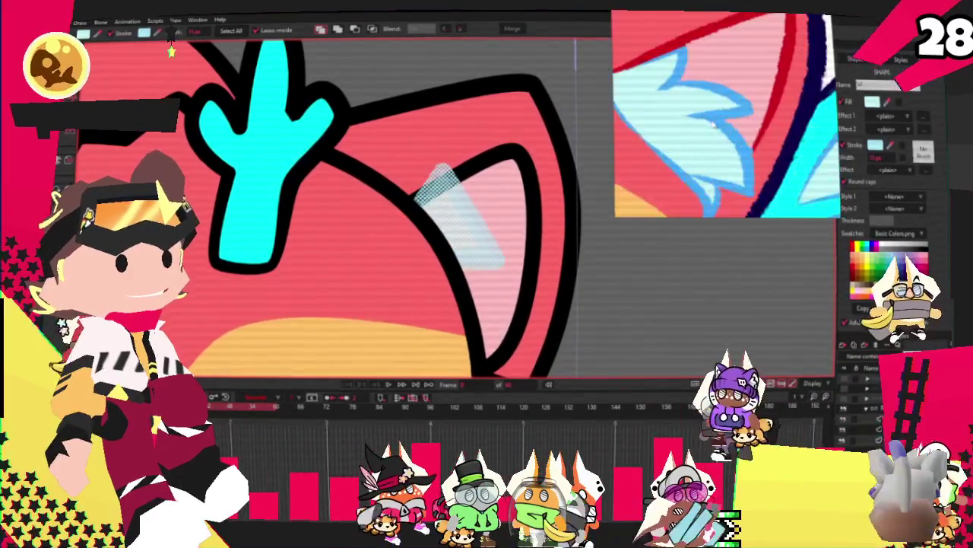
click(441, 209)
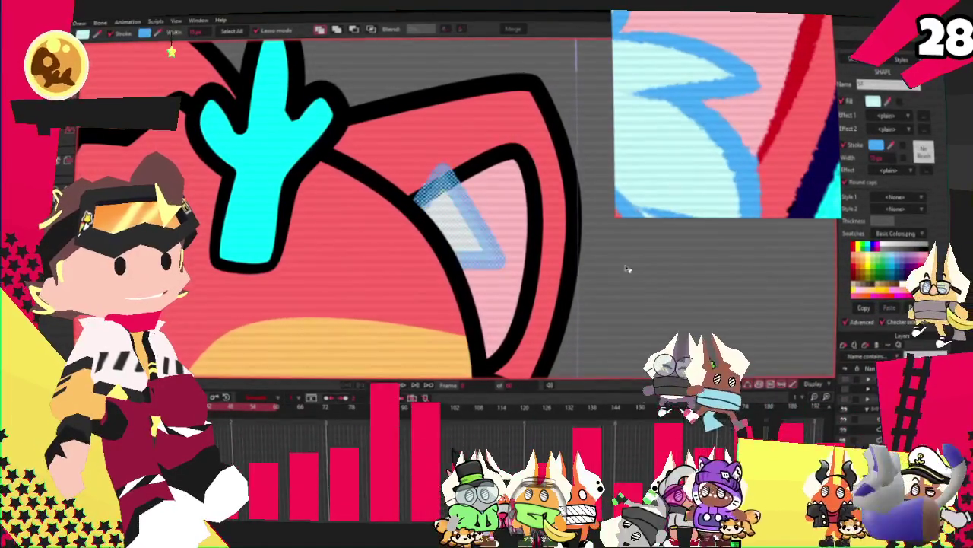
click(441, 209)
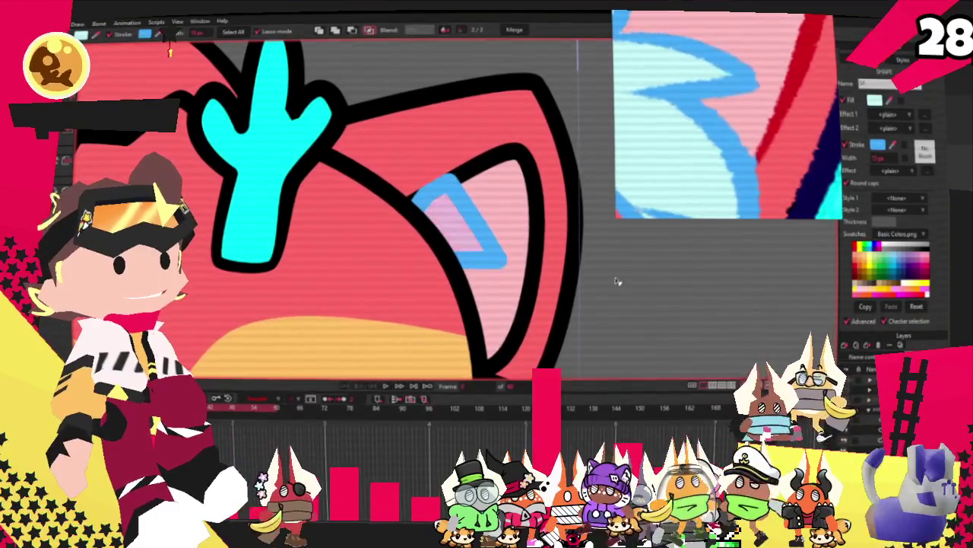
key(a)
scroll(443, 209, up, 2)
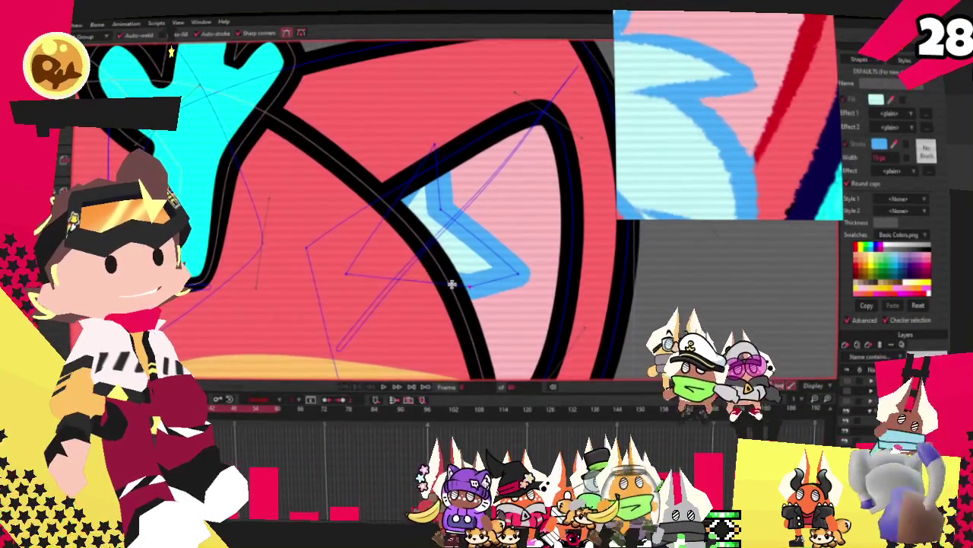
Step: Select the points along the inner-ear triangle's outline
scroll(474, 376, down, 3)
scroll(426, 319, up, 3)
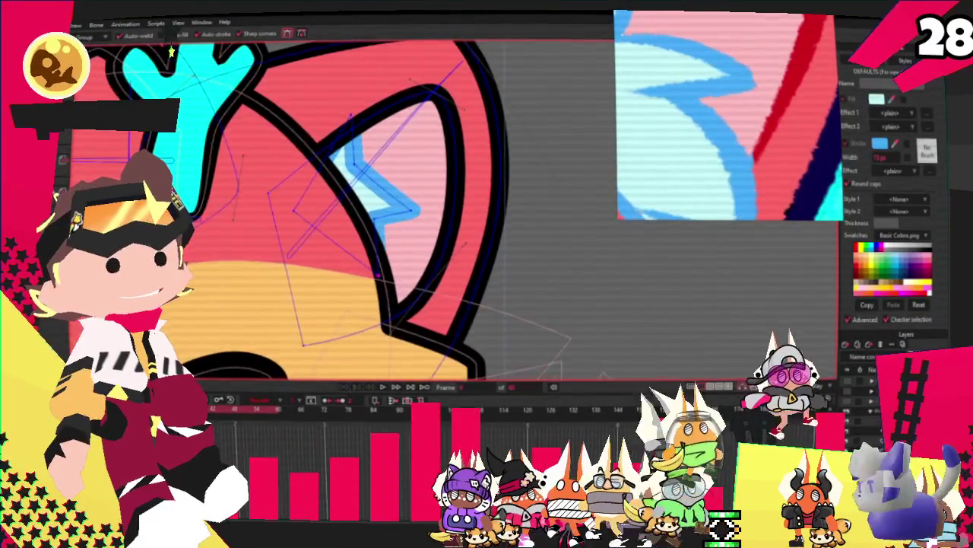
key(c)
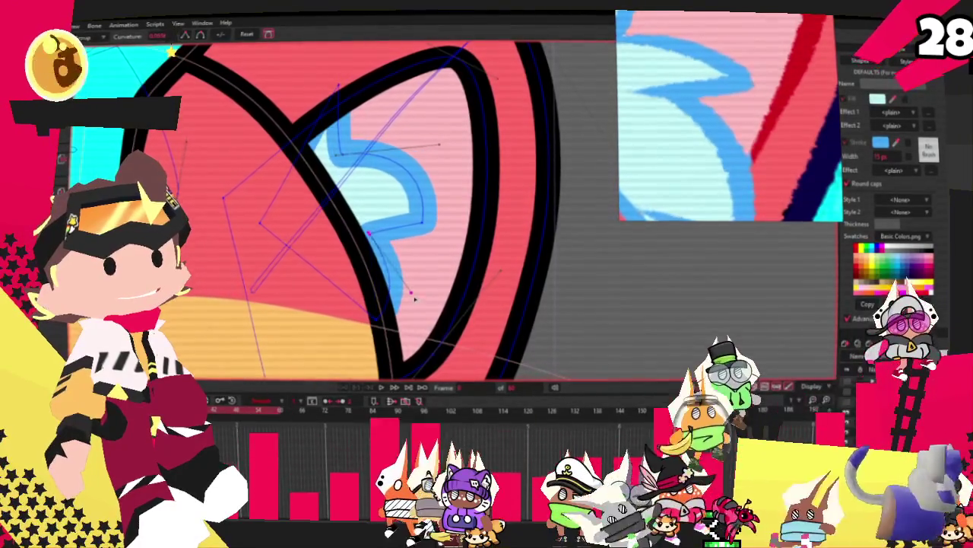
key(a)
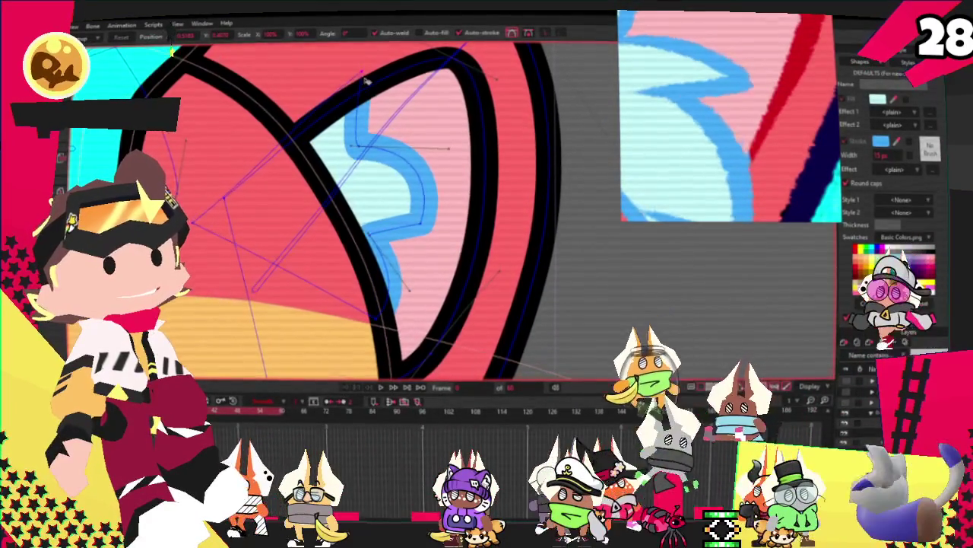
drag(343, 147, 433, 151)
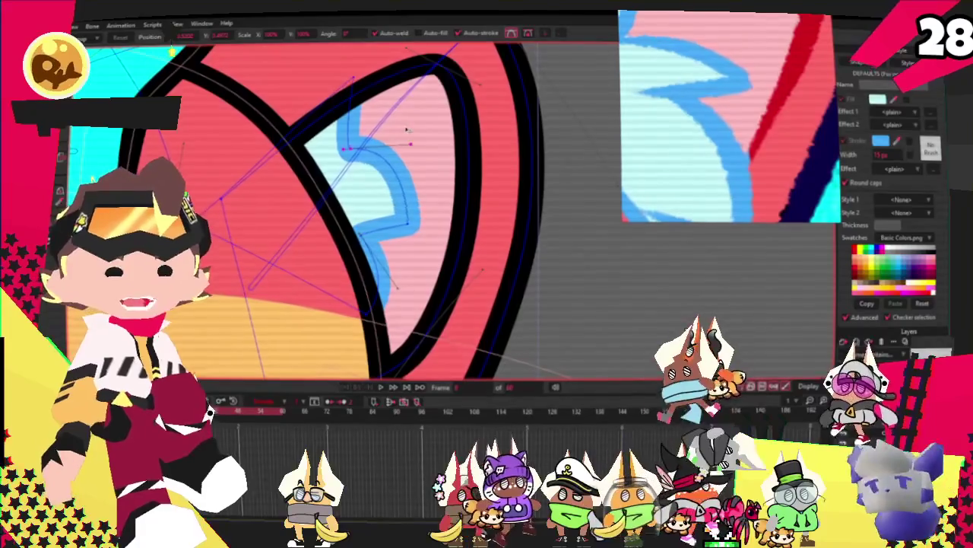
click(396, 234)
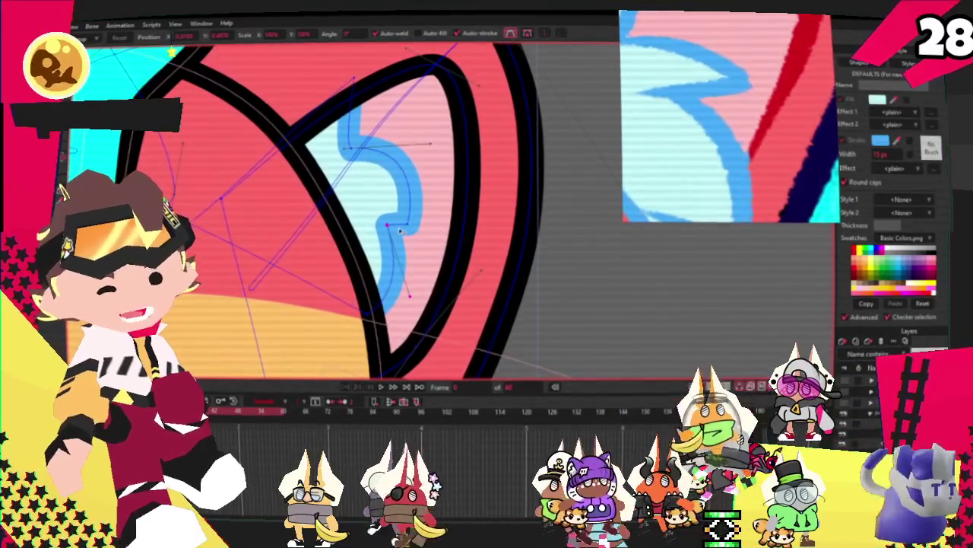
Step: Pull the top of the inner-ear curve upward and adjust the curvature of its outline points
scroll(399, 231, up, 2)
mouse_move(341, 124)
mouse_down()
mouse_move(361, 114)
mouse_move(344, 97)
mouse_up()
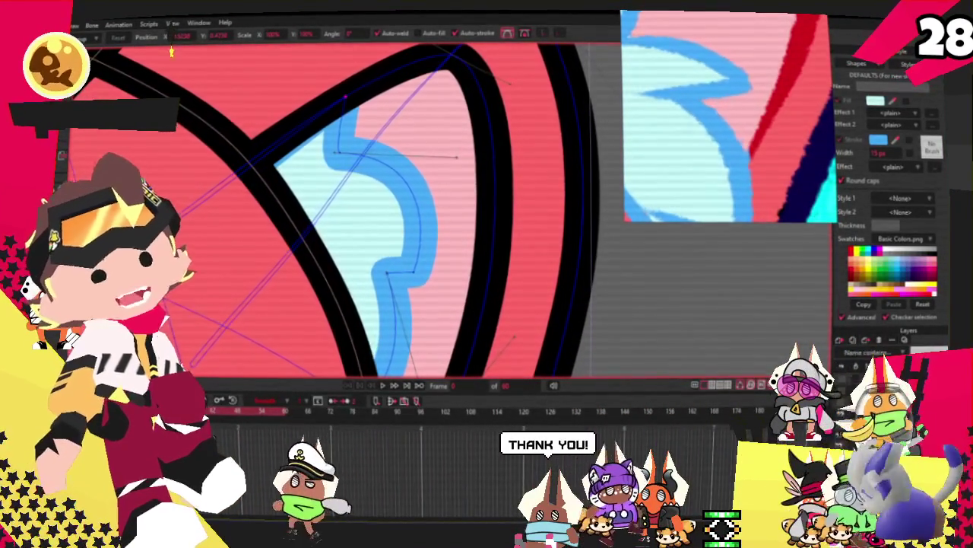
key(a)
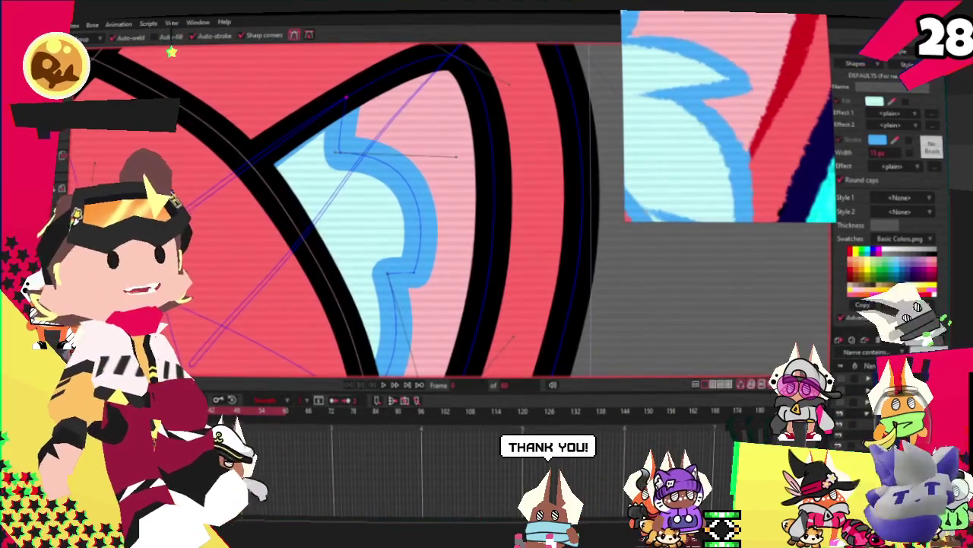
key(minus)
key(minus)
key(minus)
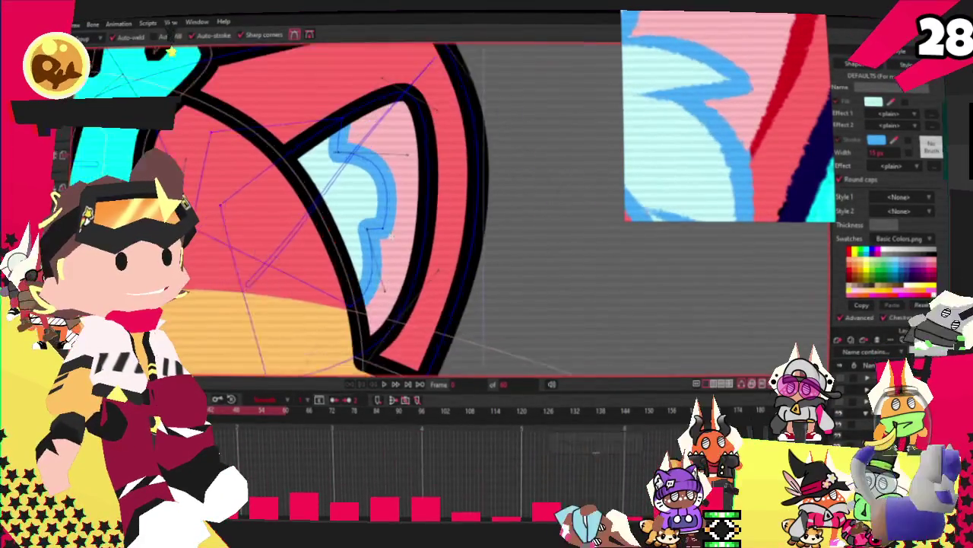
key(c)
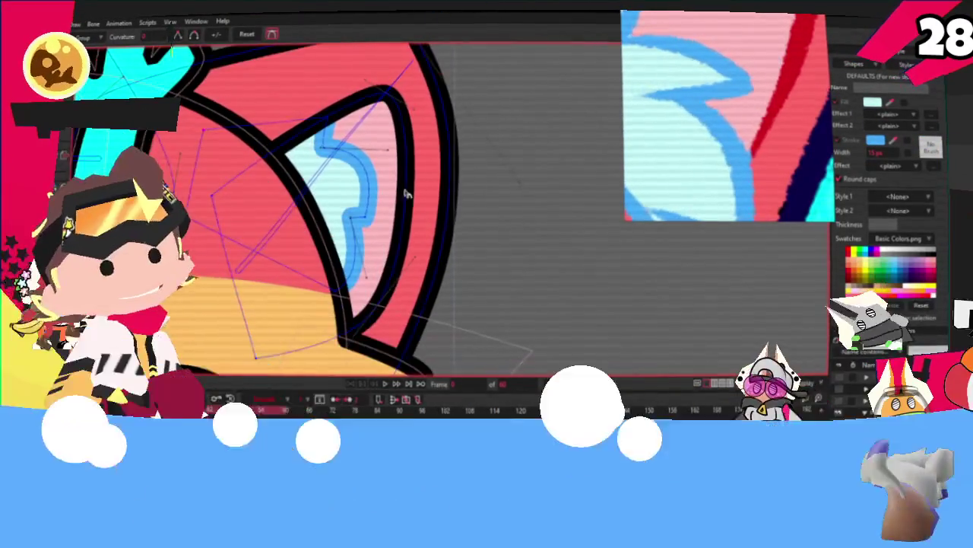
click(387, 157)
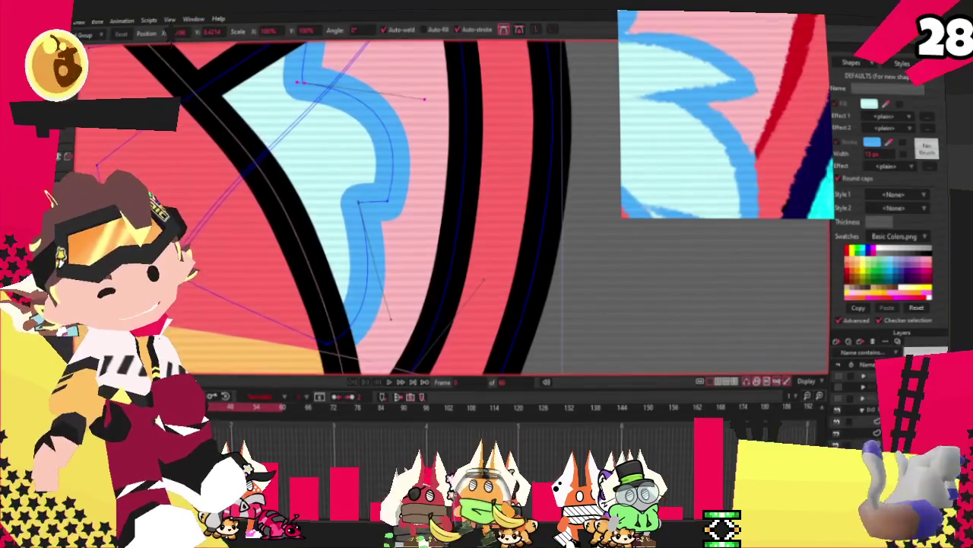
scroll(171, 51, down, 2)
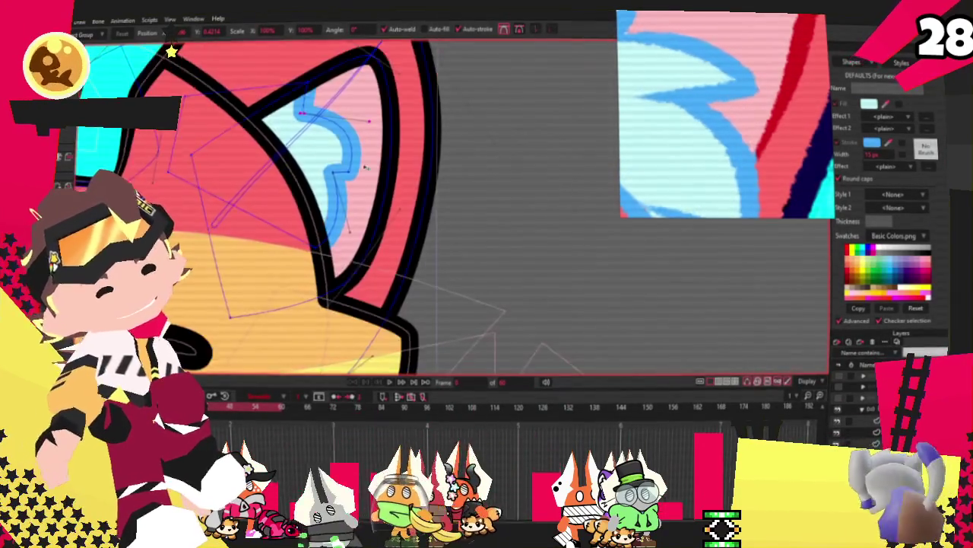
scroll(356, 144, up, 3)
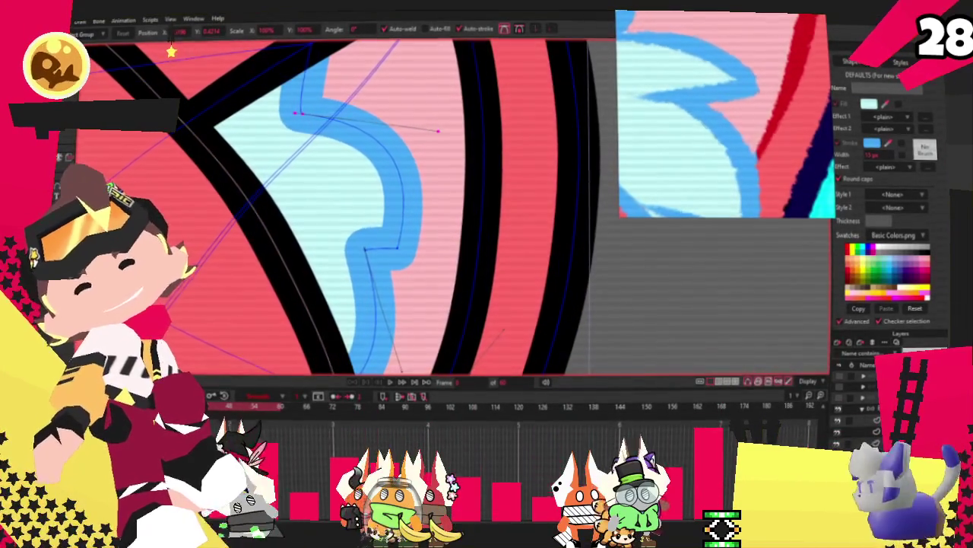
drag(397, 247, 426, 249)
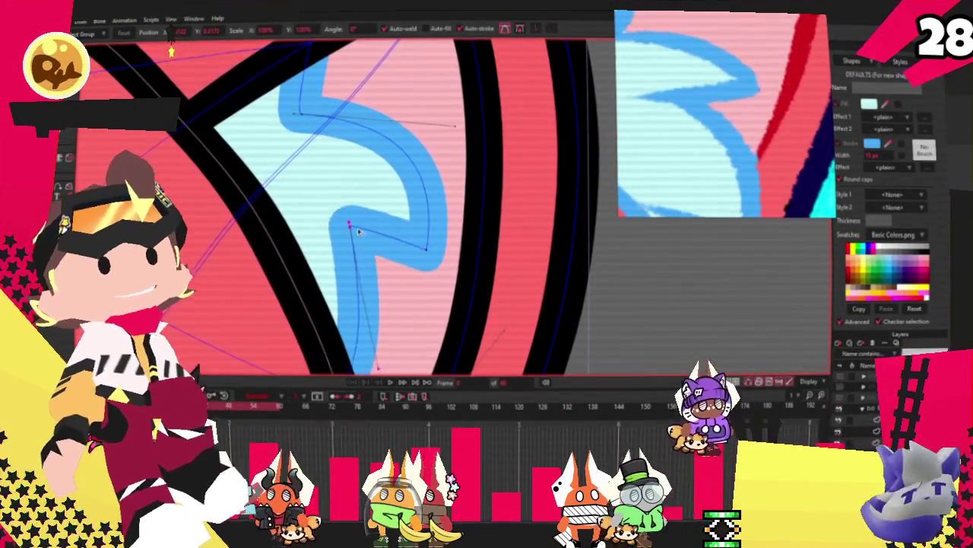
drag(365, 249, 350, 215)
scroll(362, 223, down, 3)
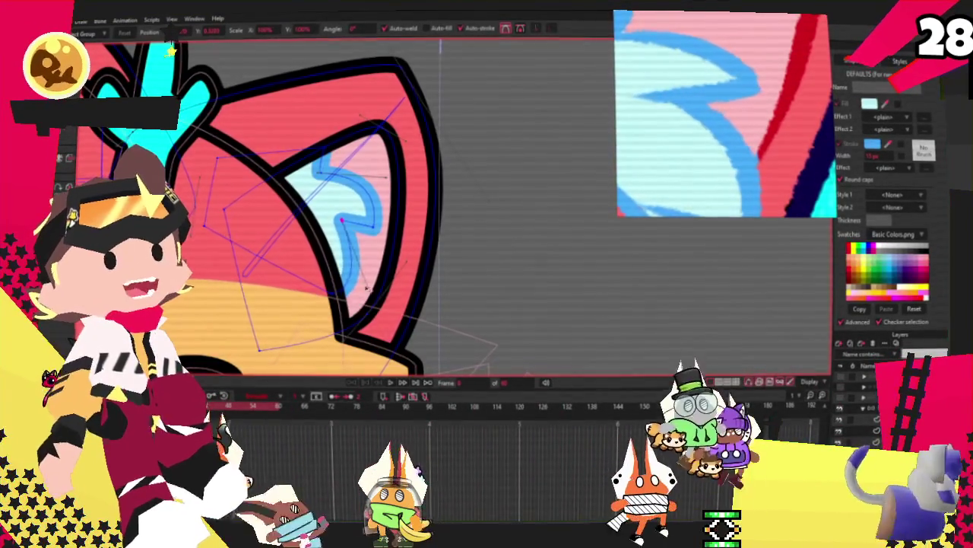
scroll(380, 132, down, 1)
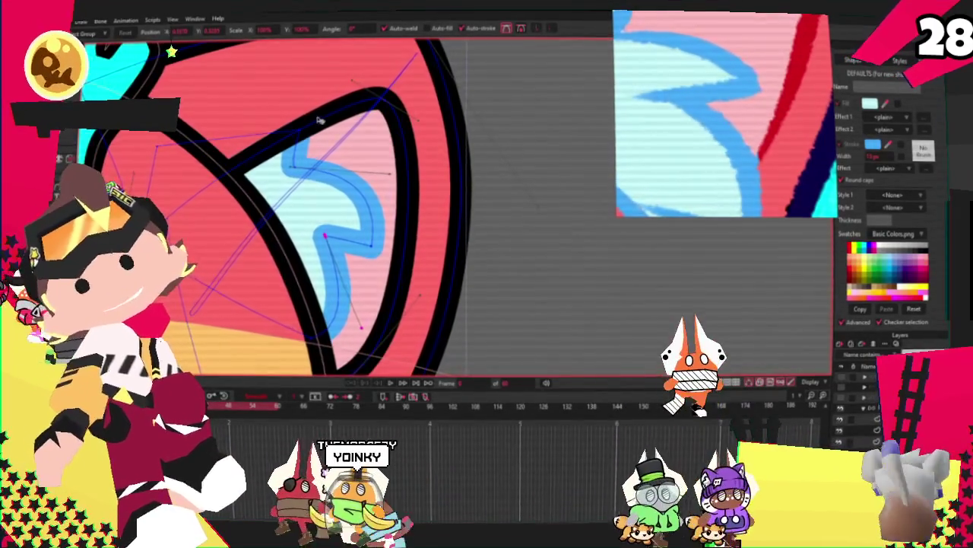
scroll(380, 132, down, 5)
scroll(384, 137, up, 4)
scroll(388, 141, down, 4)
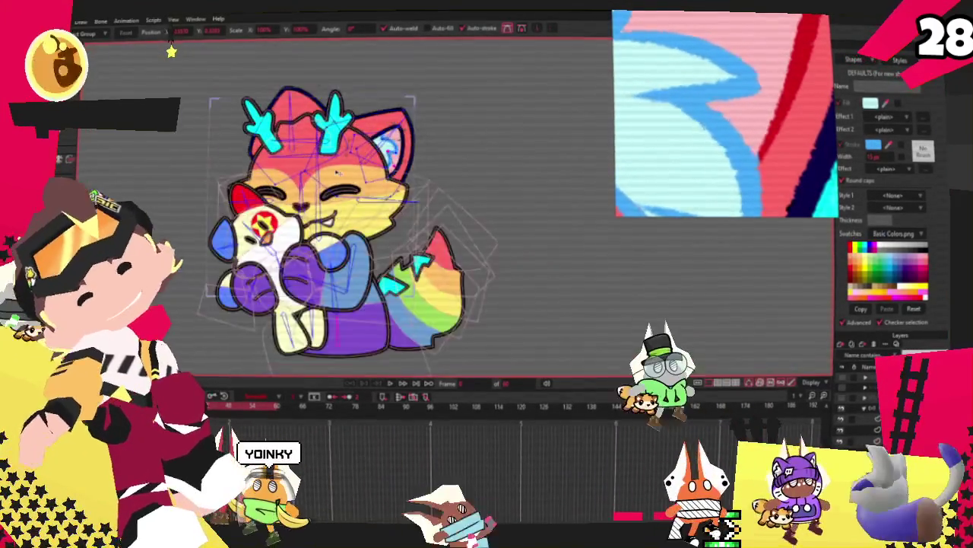
scroll(395, 147, up, 5)
scroll(395, 146, up, 2)
scroll(395, 147, up, 2)
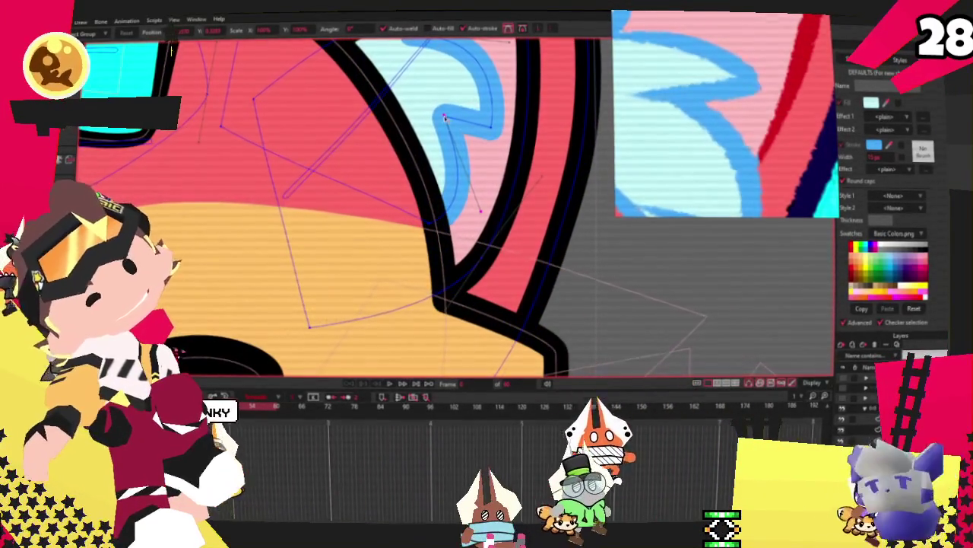
scroll(395, 146, down, 3)
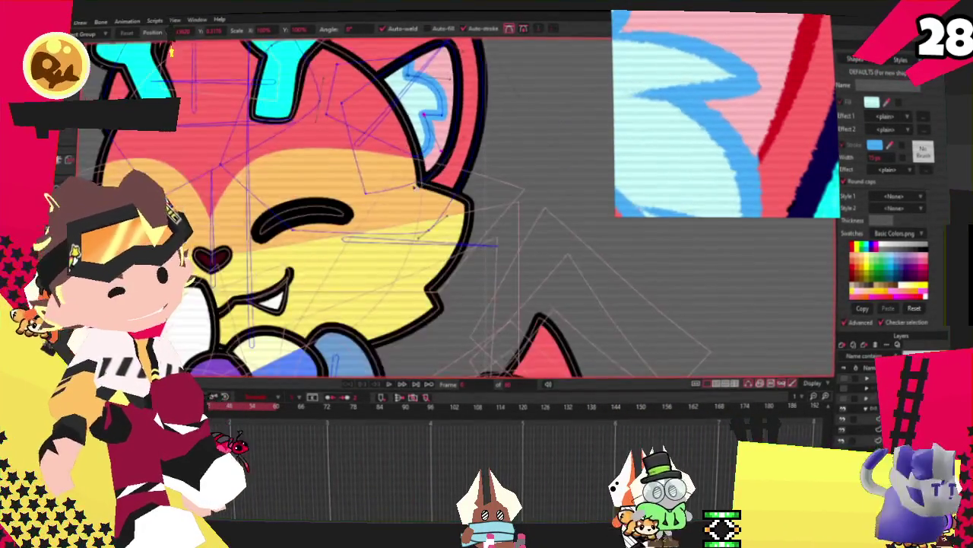
scroll(394, 147, down, 3)
scroll(392, 180, up, 3)
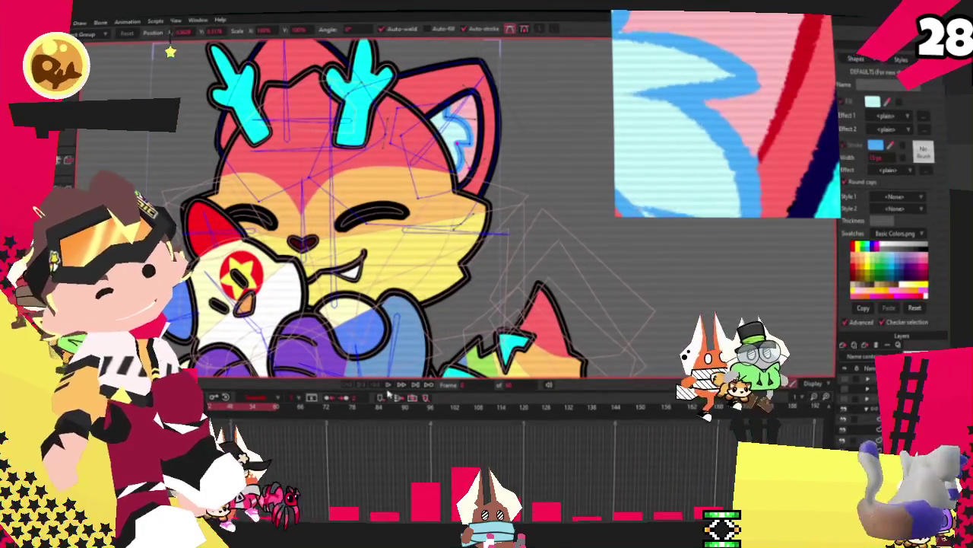
scroll(365, 228, down, 3)
scroll(365, 228, up, 1)
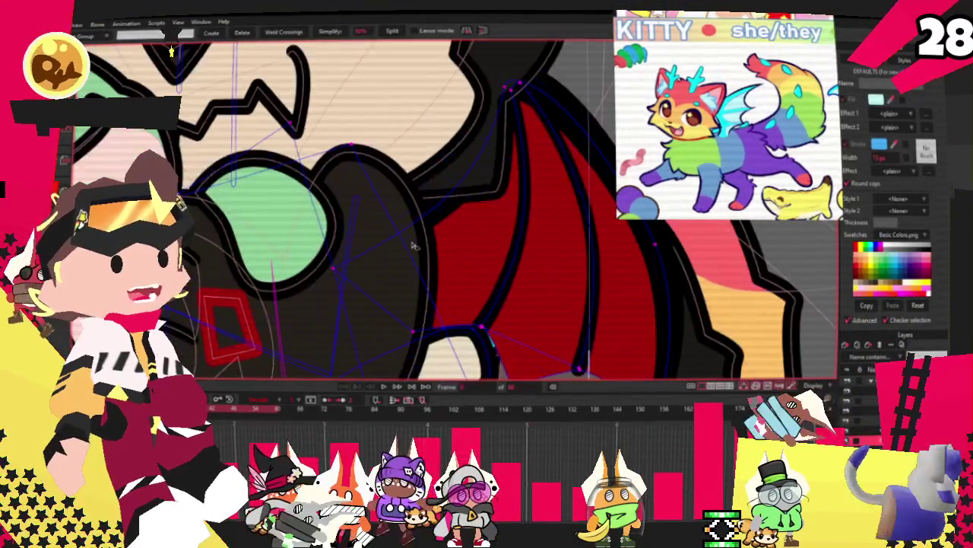
Step: Switch the canvas from the devil-costume drawing back to the rainbow cat
scroll(547, 323, down, 3)
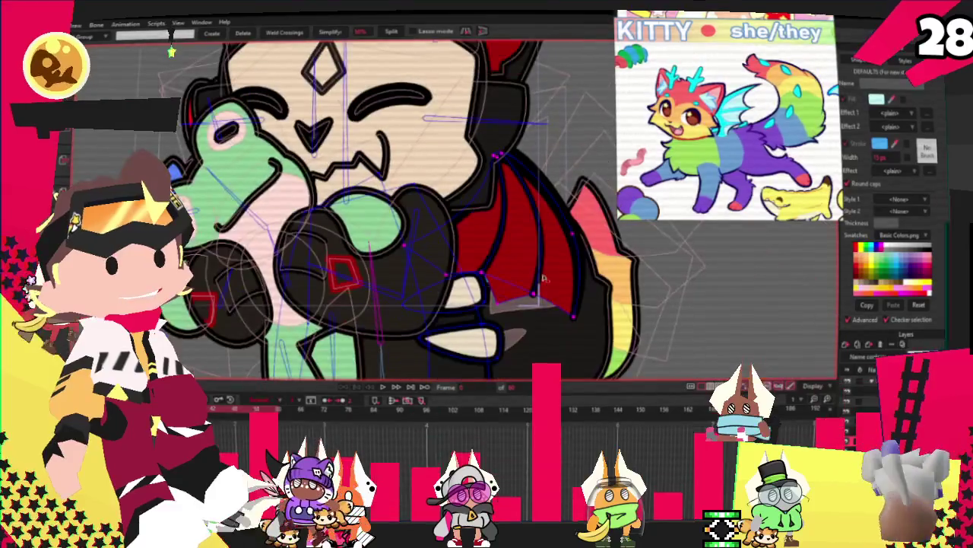
click(846, 403)
Step: Paste the copied red bat wing onto the cat and select its shapes, undoing an accidental delete
key(t)
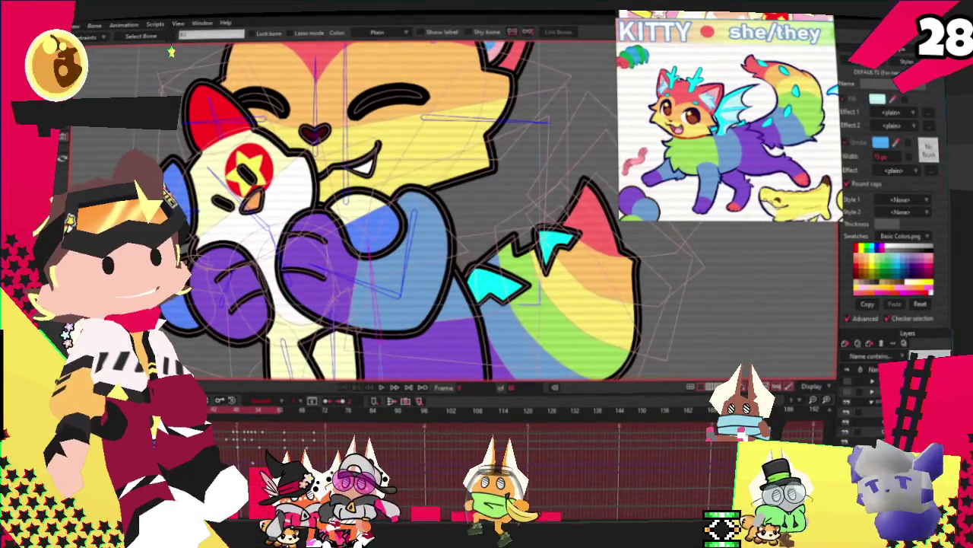
scroll(470, 235, down, 3)
scroll(470, 235, up, 3)
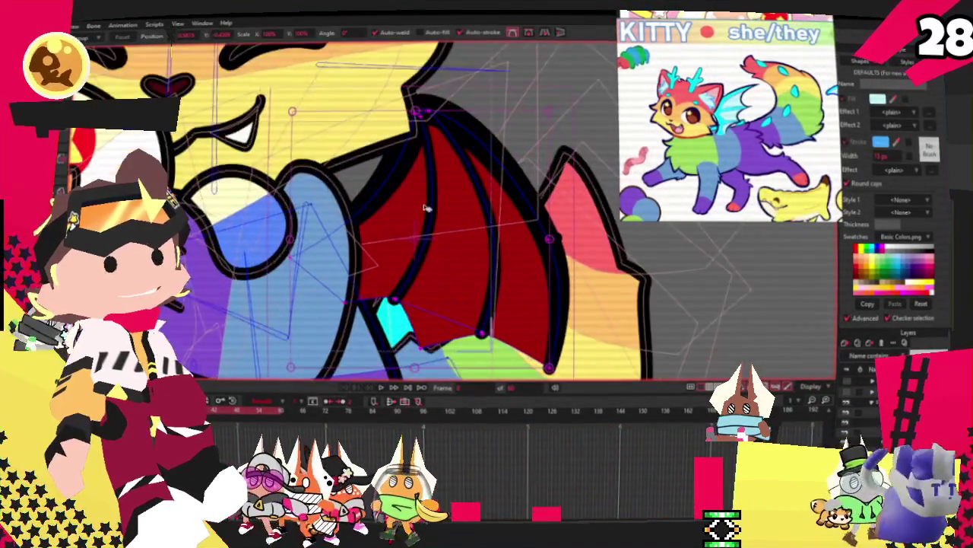
key(q)
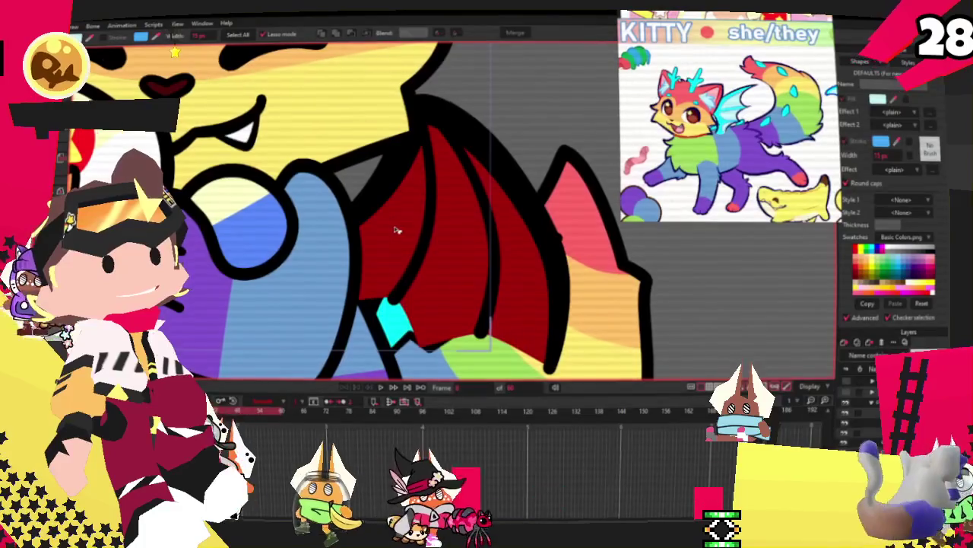
click(395, 230)
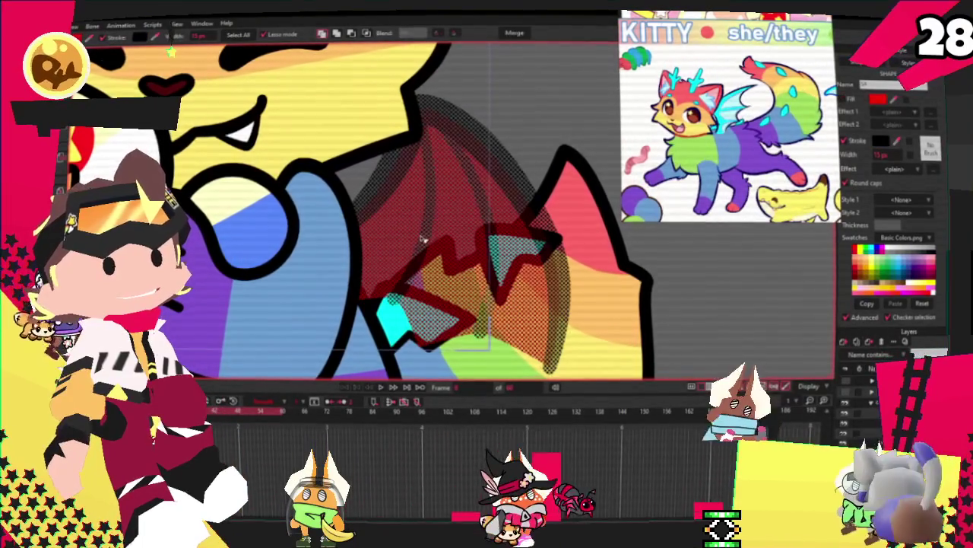
click(428, 239)
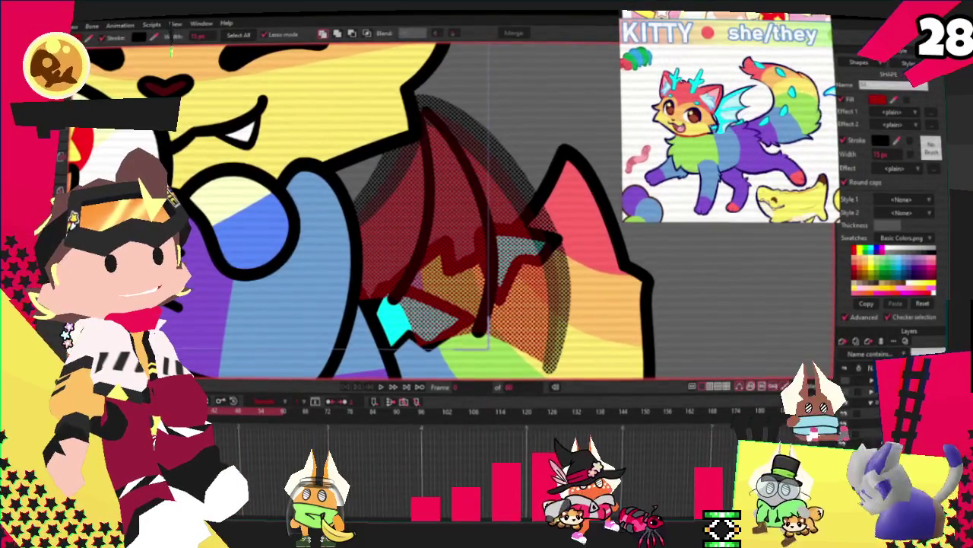
key(g)
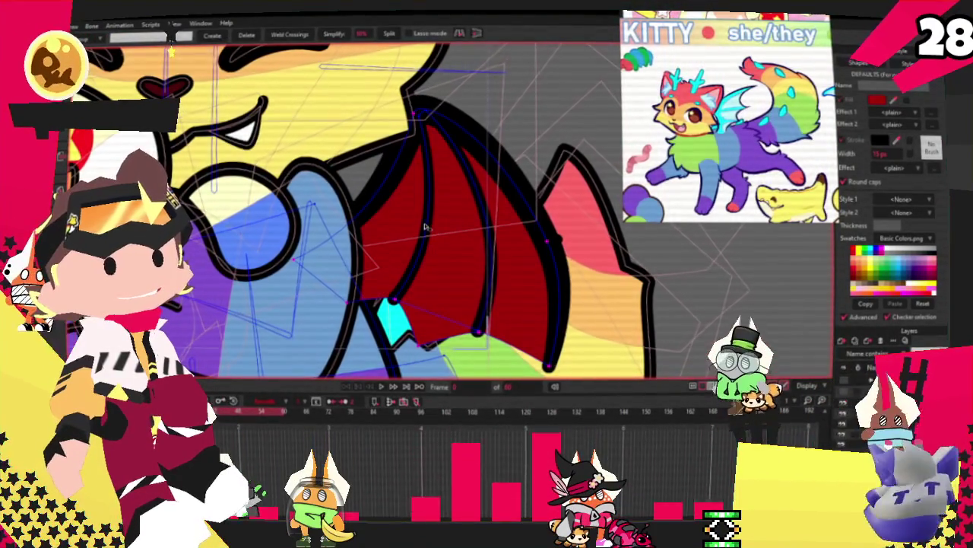
key(Delete)
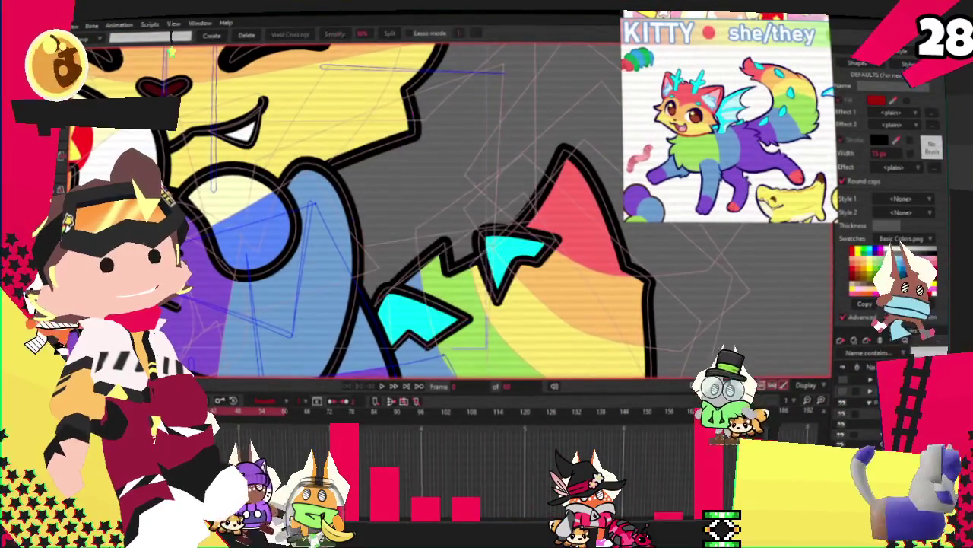
click(841, 341)
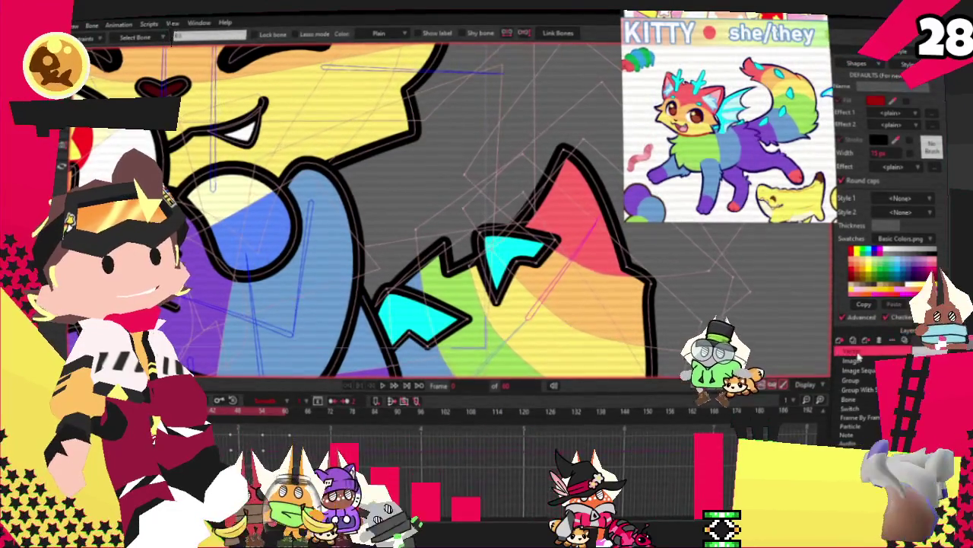
key(Escape)
key(ctrl+z)
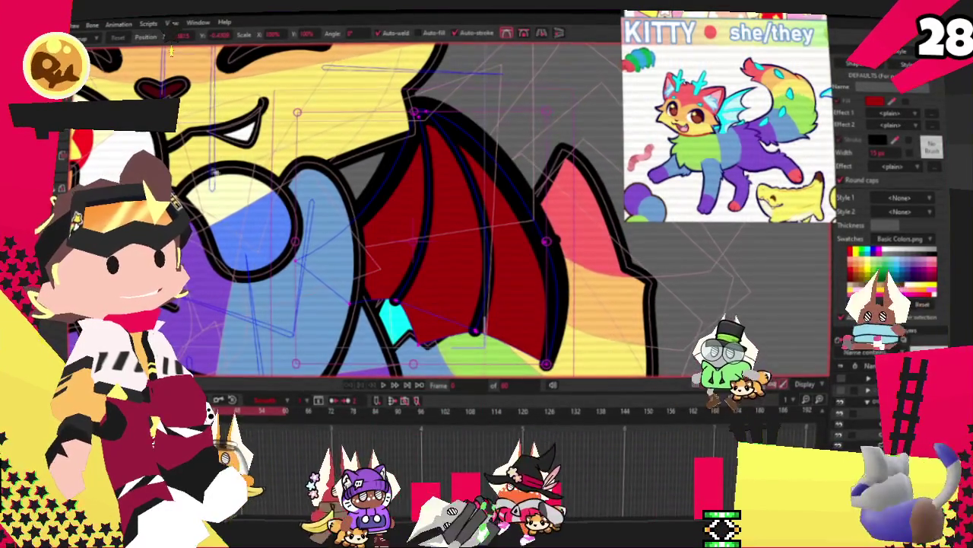
key(q)
Step: Recolour the wing light cyan with cyan veins and open the wing layer's settings
scroll(456, 213, up, 3)
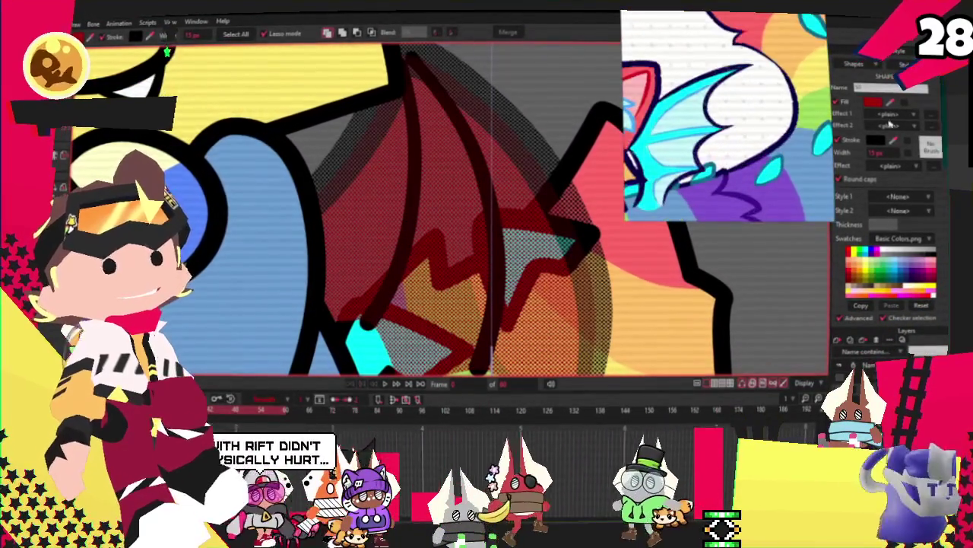
click(479, 150)
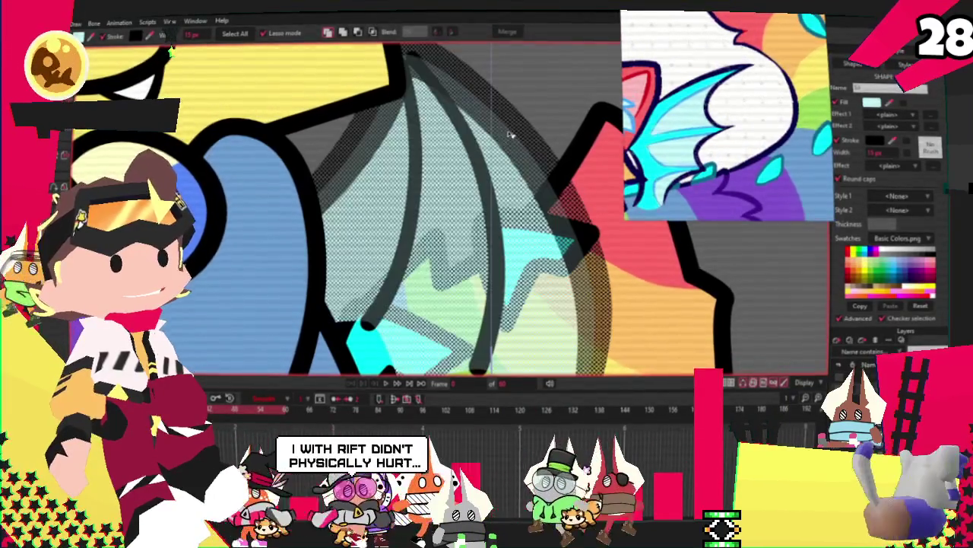
click(495, 189)
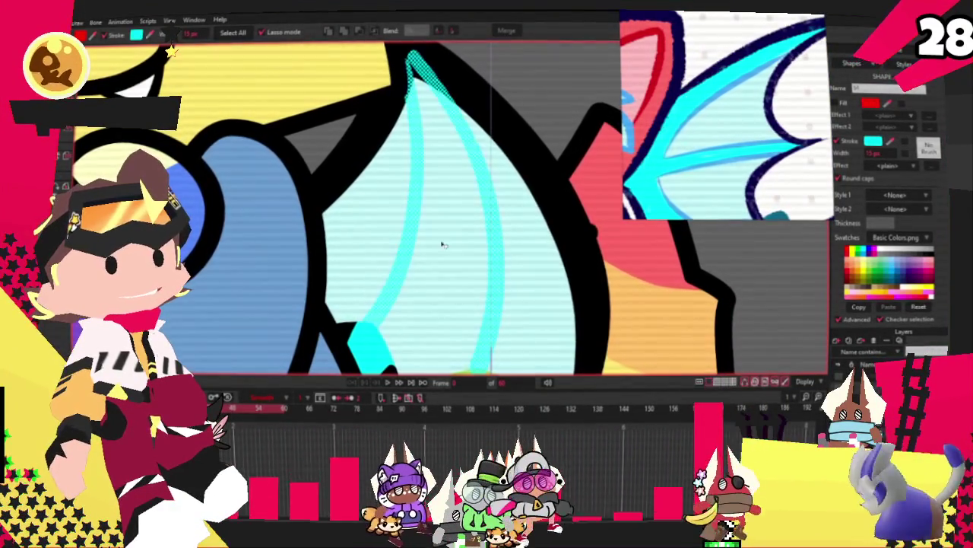
click(549, 217)
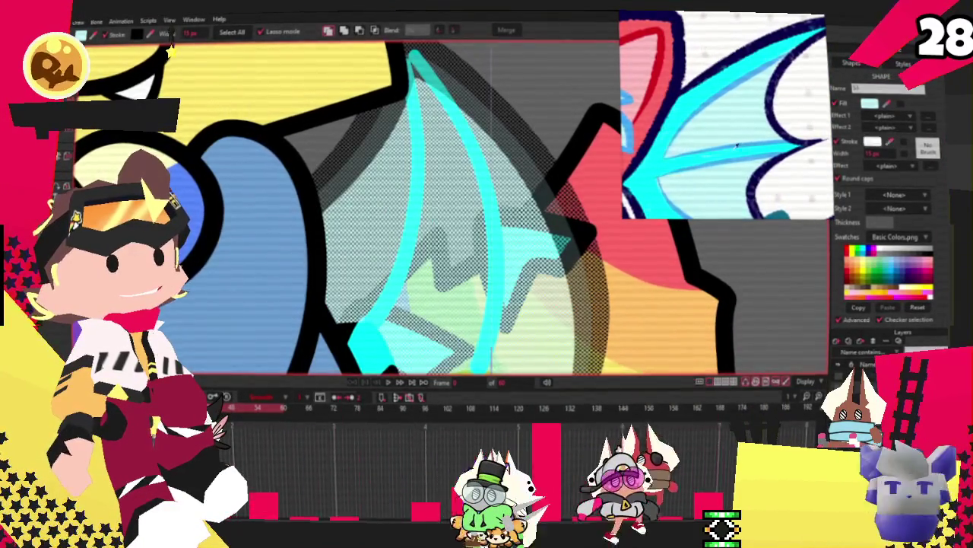
scroll(447, 171, down, 2)
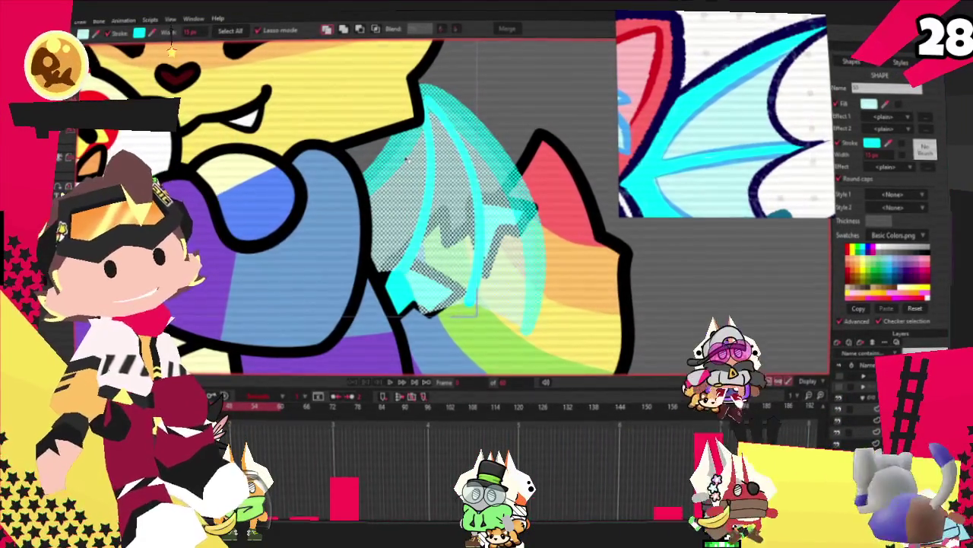
scroll(537, 122, down, 2)
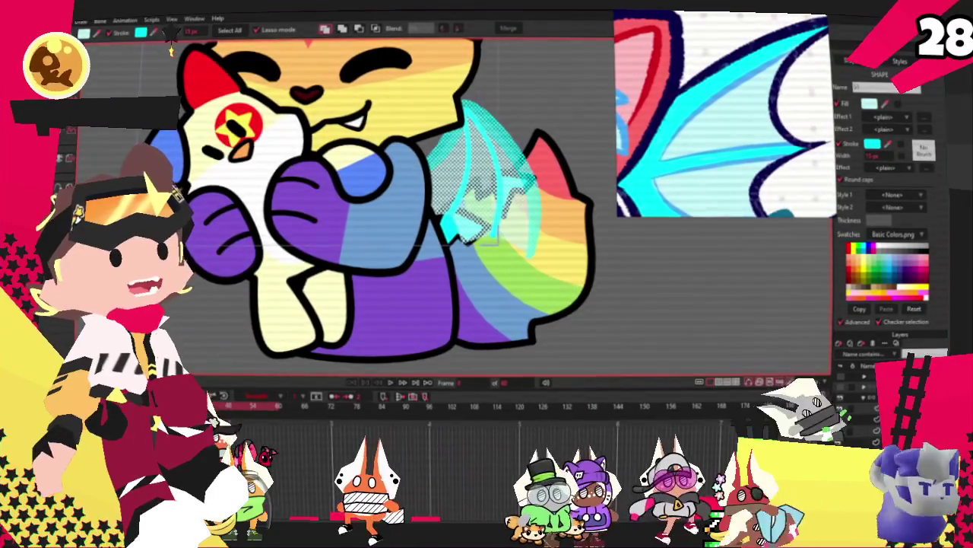
double_click(875, 378)
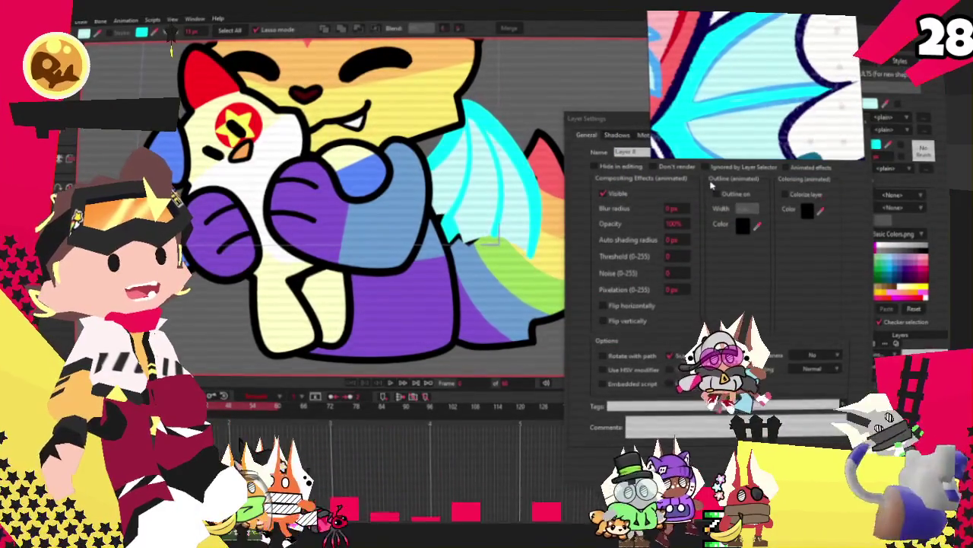
Step: Enable a black outline in the wing layer's settings, then select all the wing's points
click(715, 194)
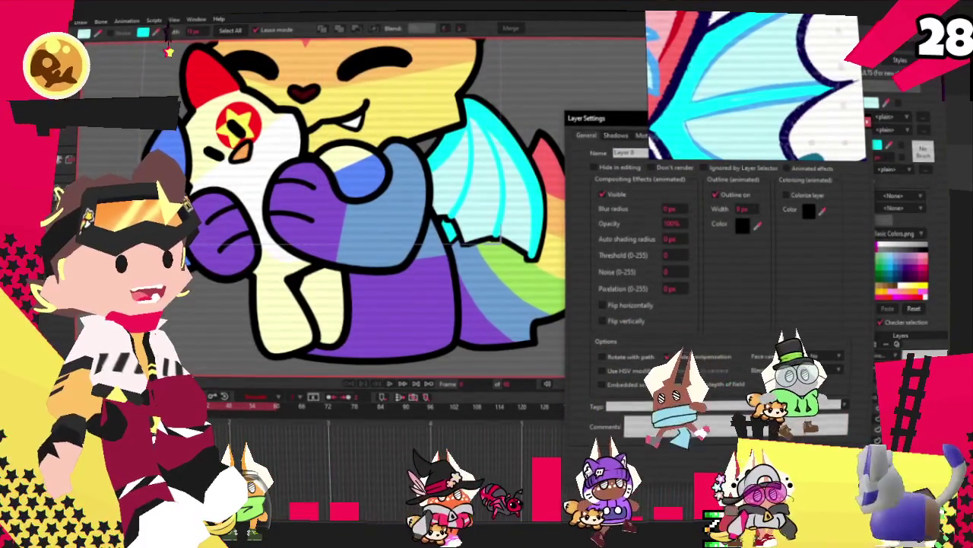
key(Return)
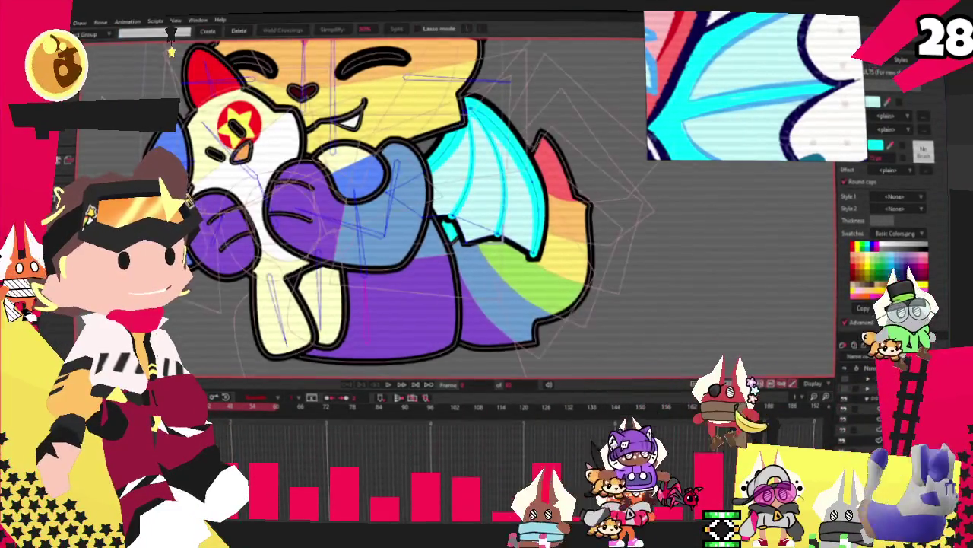
scroll(503, 131, up, 2)
scroll(504, 131, up, 2)
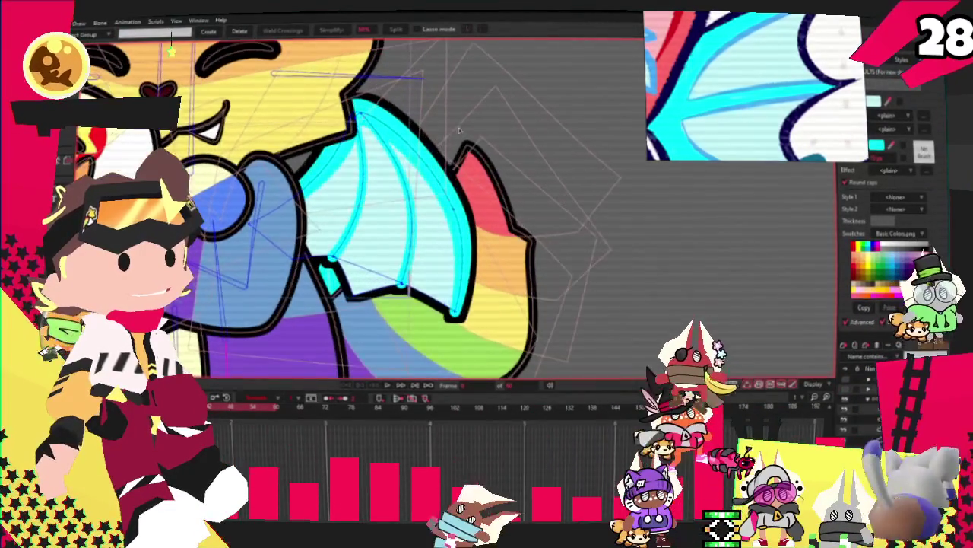
key(ctrl+a)
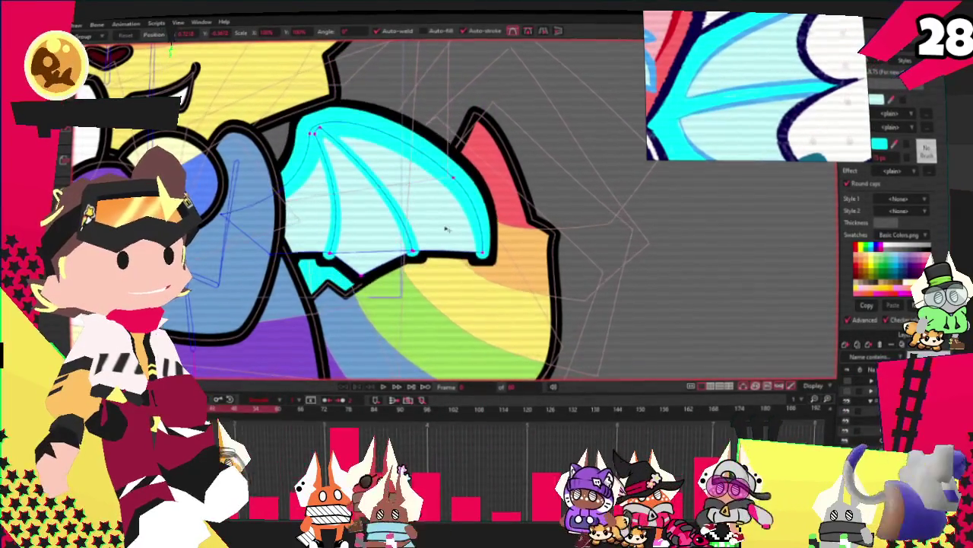
scroll(447, 228, up, 1)
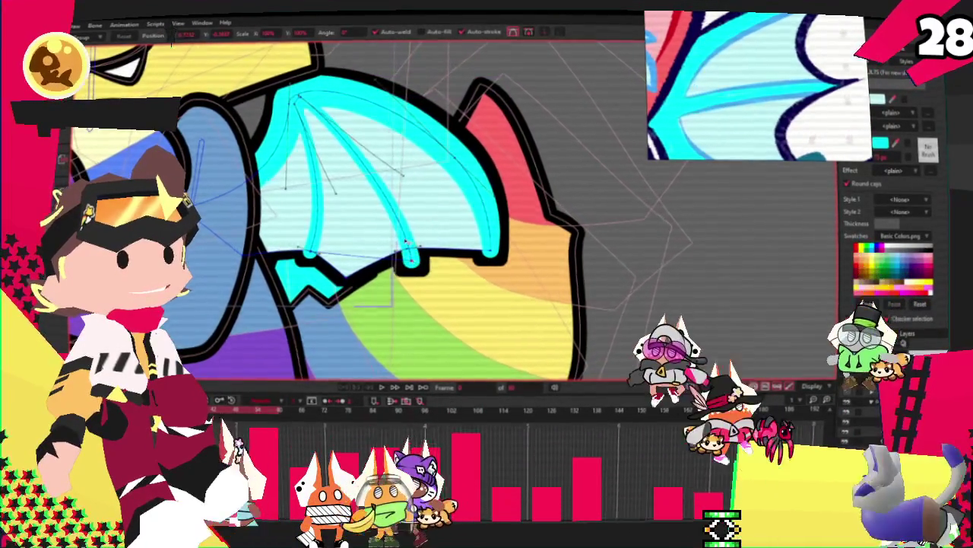
scroll(436, 260, up, 2)
scroll(436, 260, up, 2)
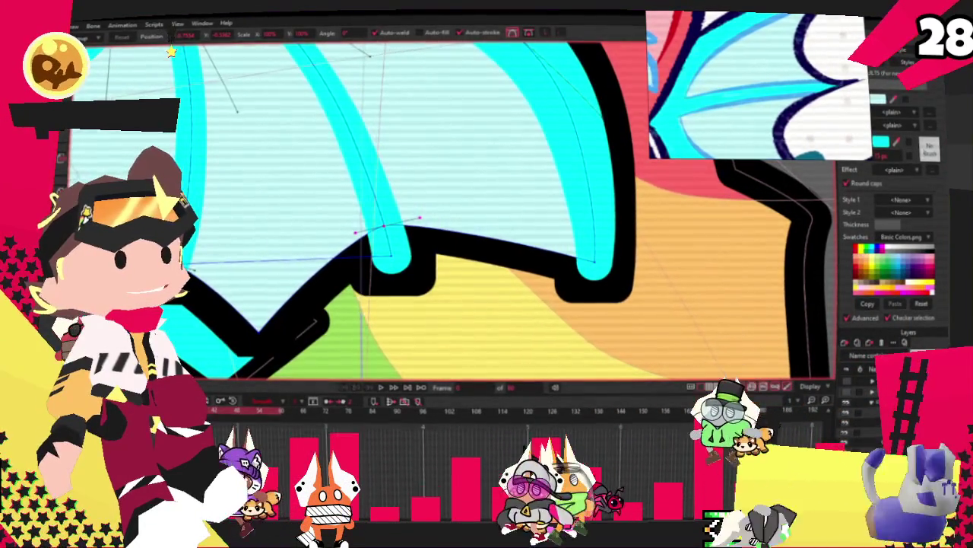
scroll(436, 260, down, 2)
scroll(435, 260, down, 1)
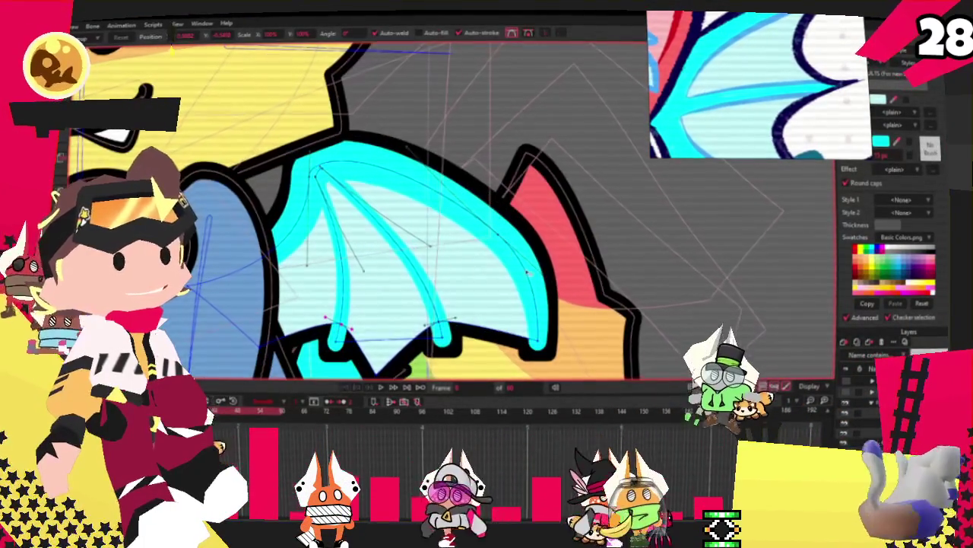
scroll(459, 225, down, 3)
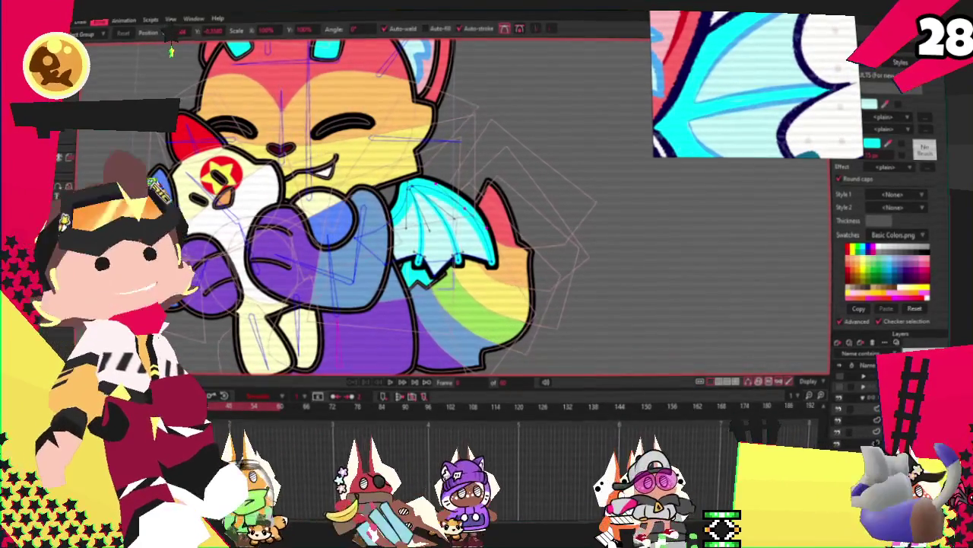
scroll(429, 214, up, 3)
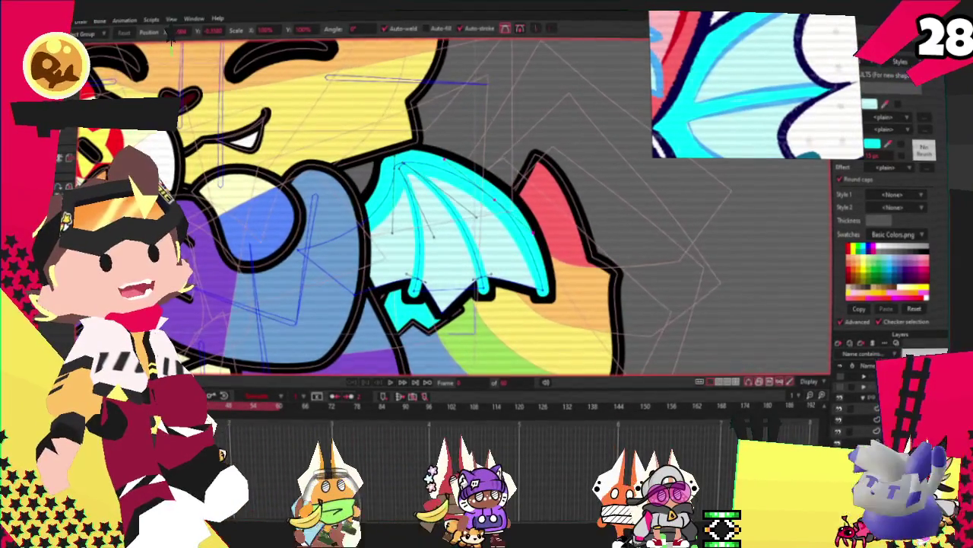
Step: Raise the right wing finger's tip and shorten the left finger stroke
key(ctrl+l)
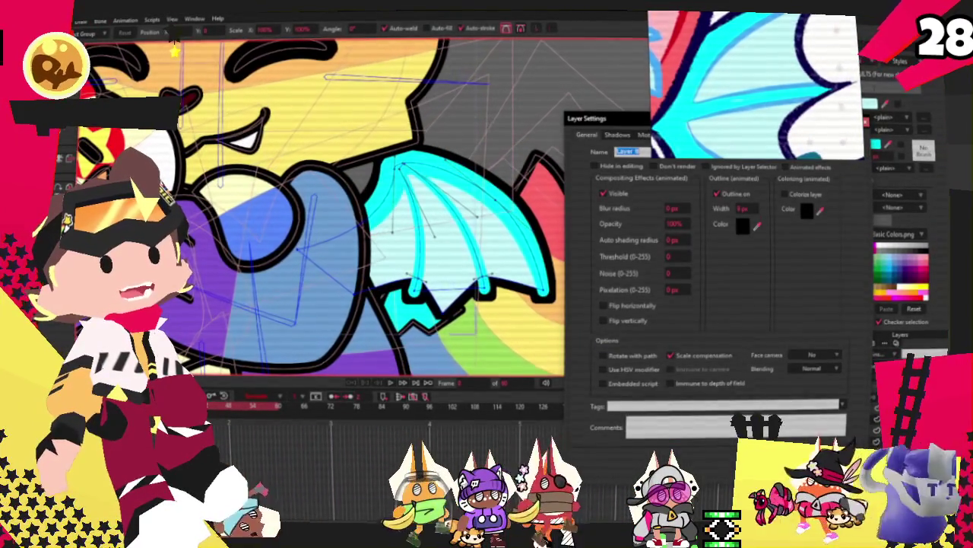
key(alt+Tab)
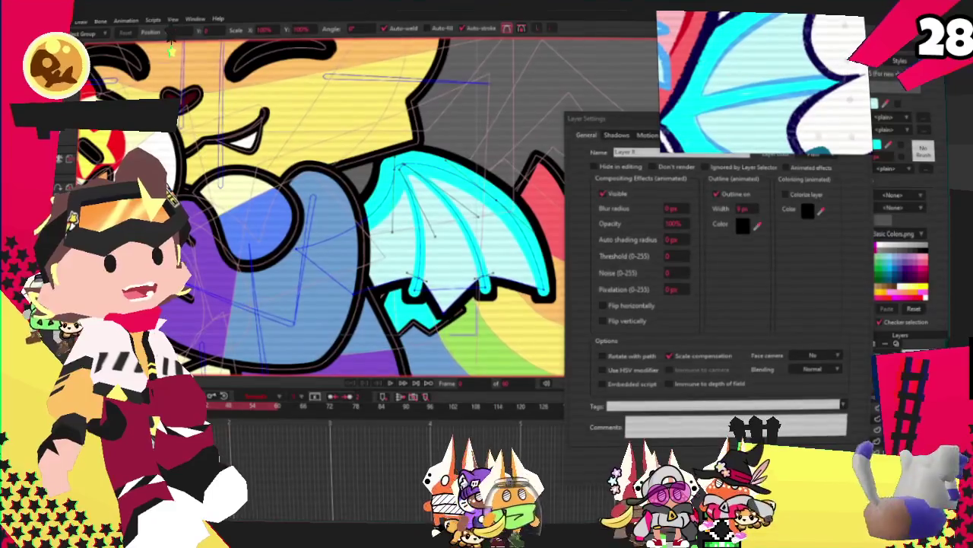
key(Escape)
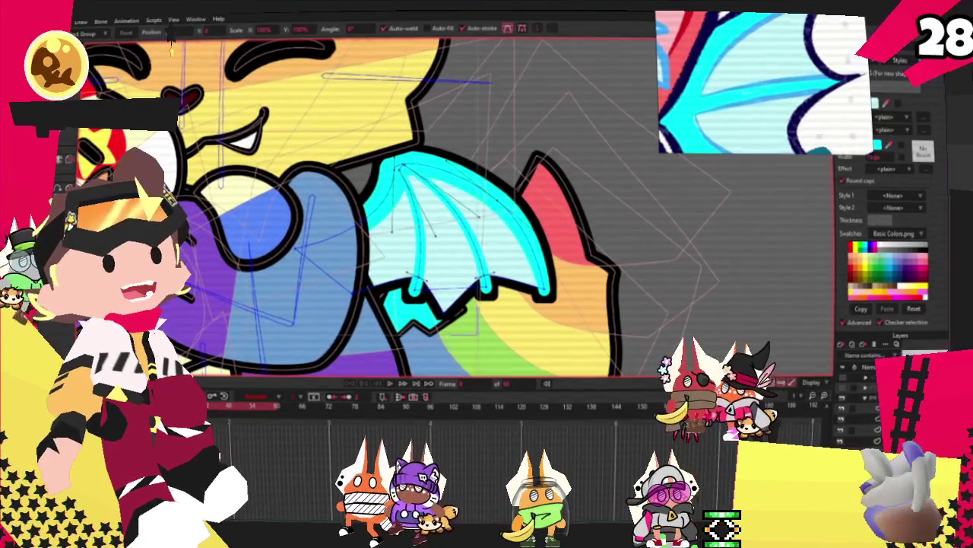
scroll(377, 294, up, 3)
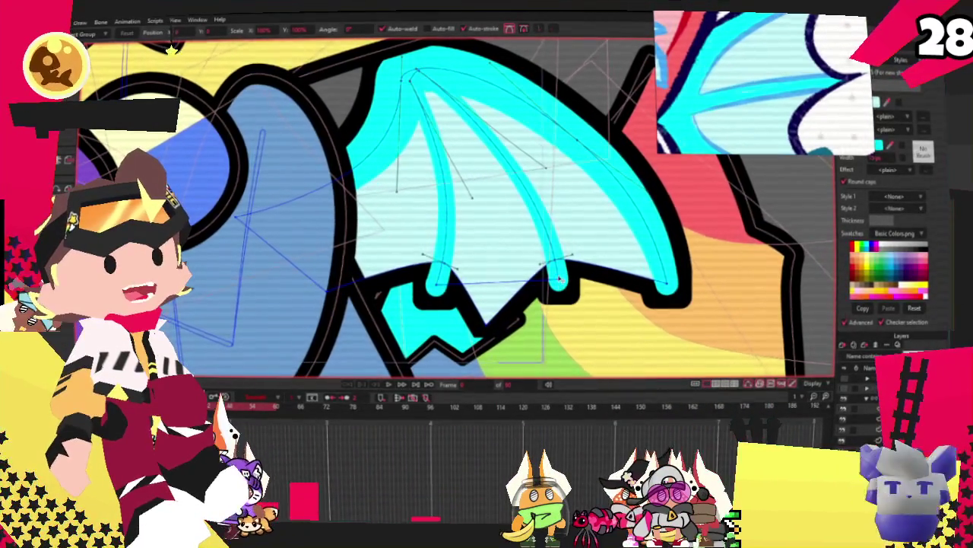
drag(559, 279, 556, 258)
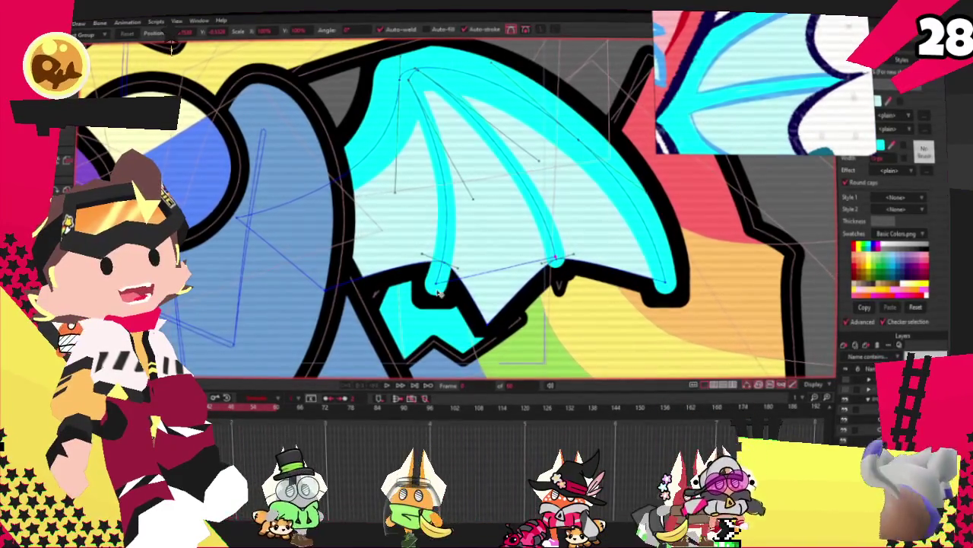
drag(440, 293, 439, 270)
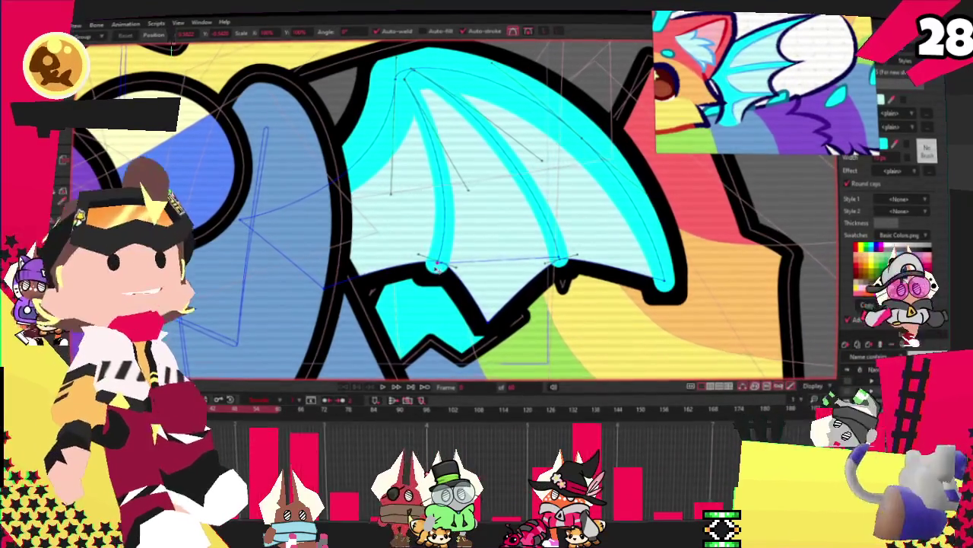
Step: Reposition the wing's inner rib end and its lower scalloped edge points for a neater outline
drag(437, 260, 357, 278)
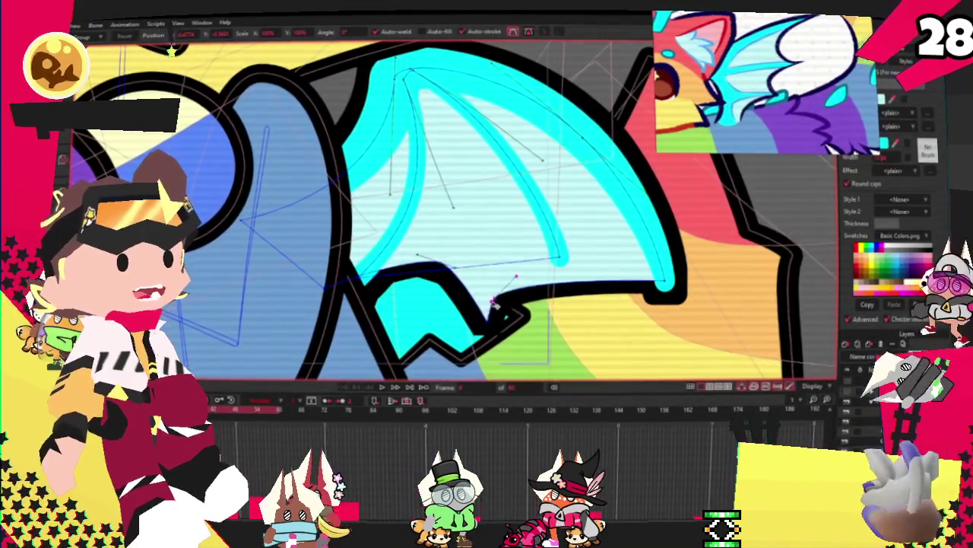
drag(570, 275, 557, 259)
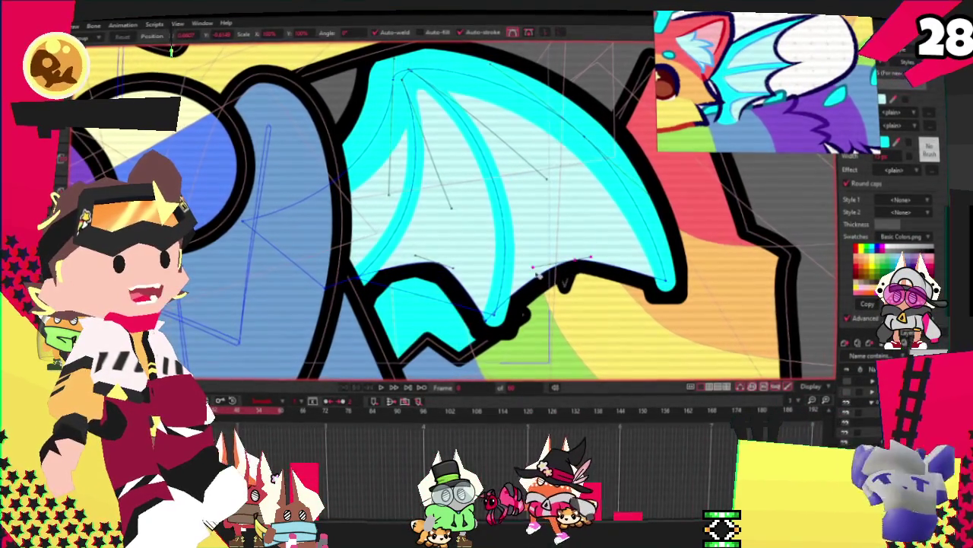
drag(562, 263, 565, 275)
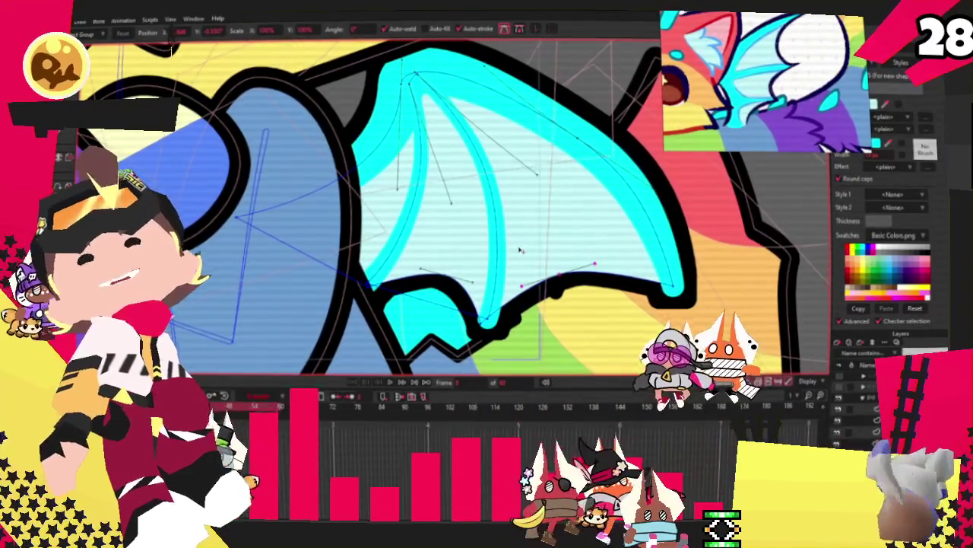
scroll(510, 296, down, 3)
scroll(469, 336, up, 4)
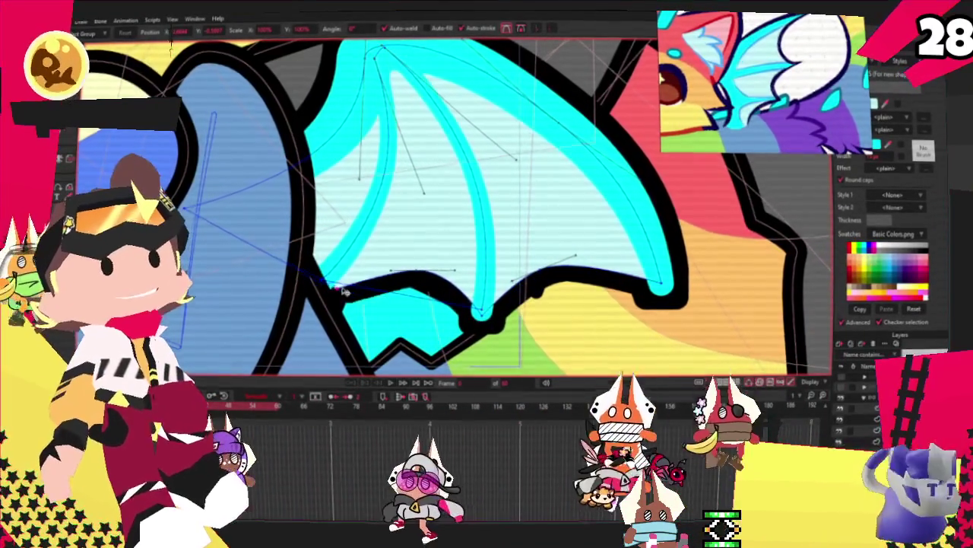
drag(331, 281, 350, 283)
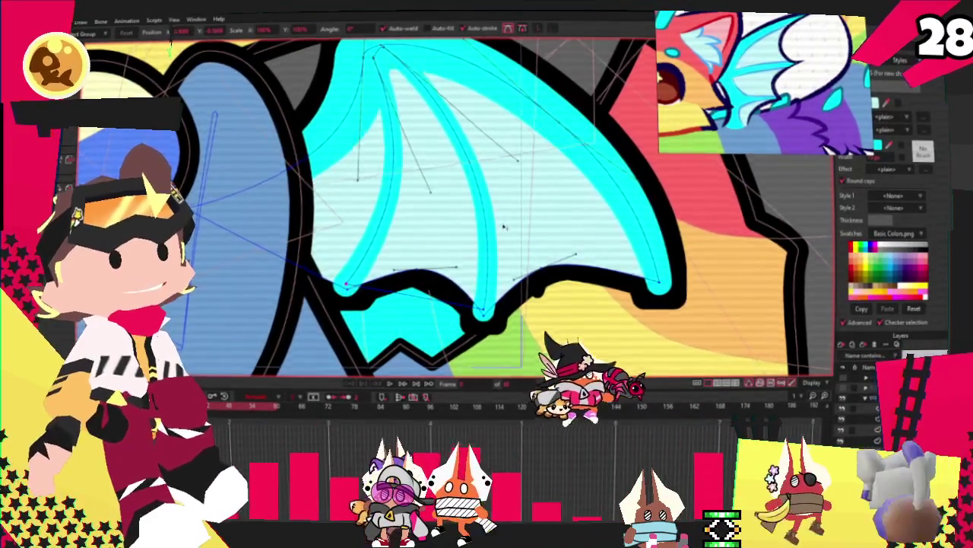
scroll(541, 189, down, 5)
scroll(172, 51, down, 3)
scroll(172, 51, down, 2)
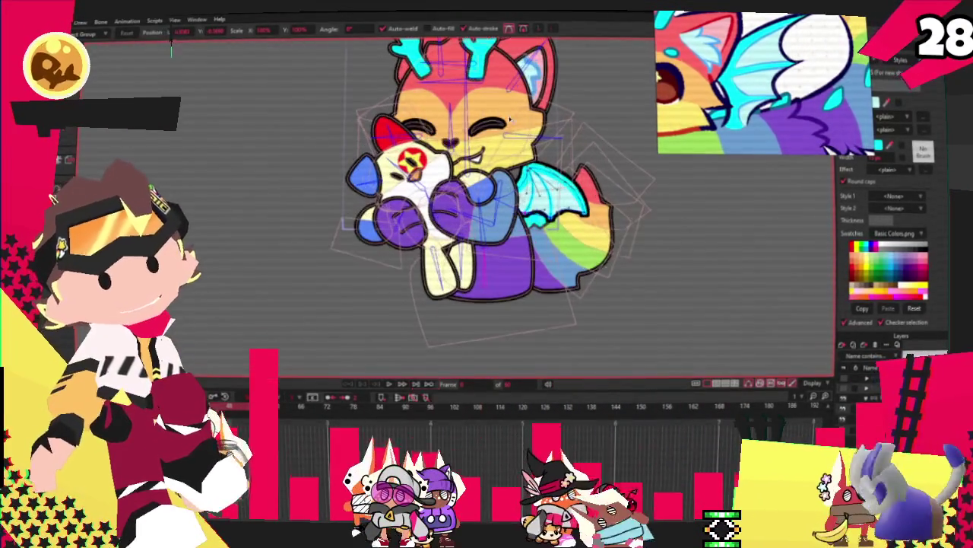
Step: Step the animation, inspect the wing points' bone bindings with Select Bone and Bind Points, then replay
scroll(172, 51, up, 2)
scroll(171, 51, up, 2)
scroll(171, 51, up, 2)
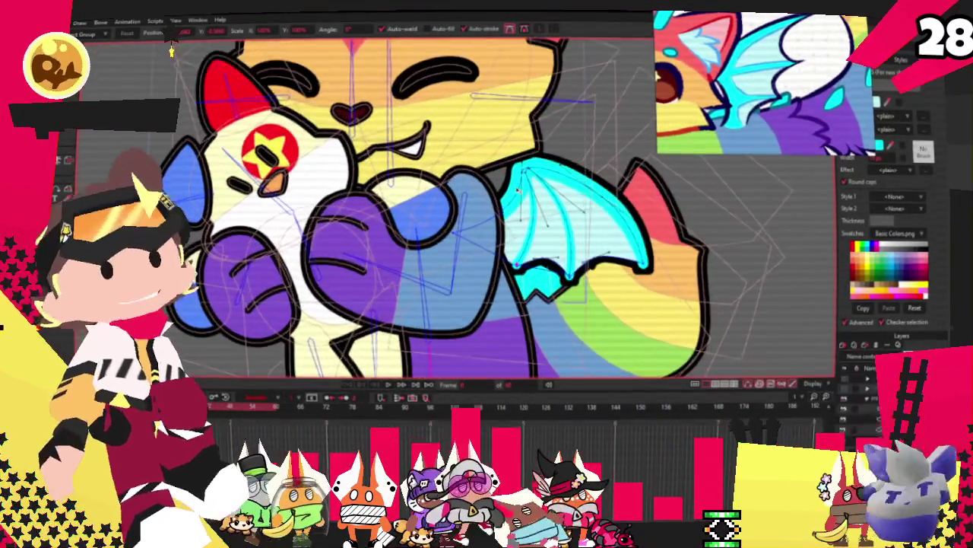
scroll(172, 51, up, 1)
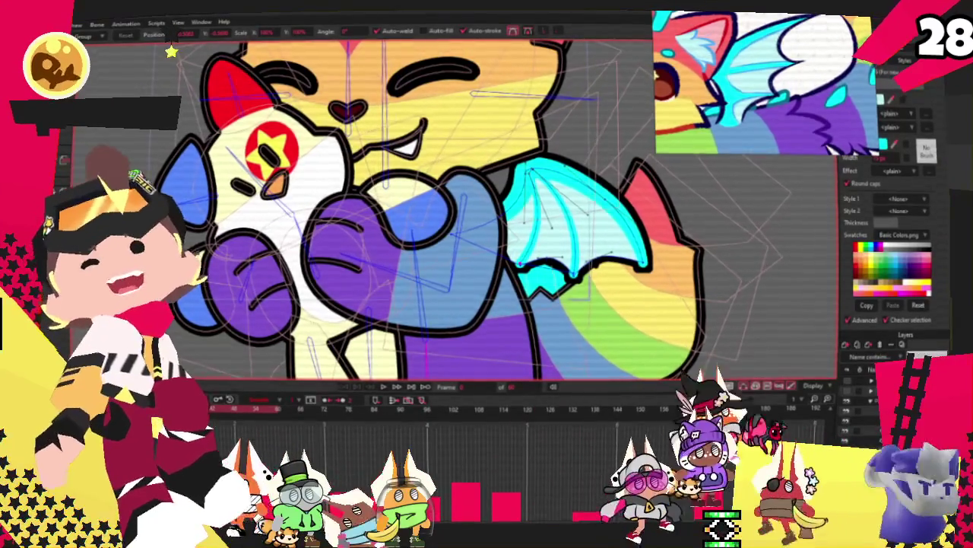
click(403, 388)
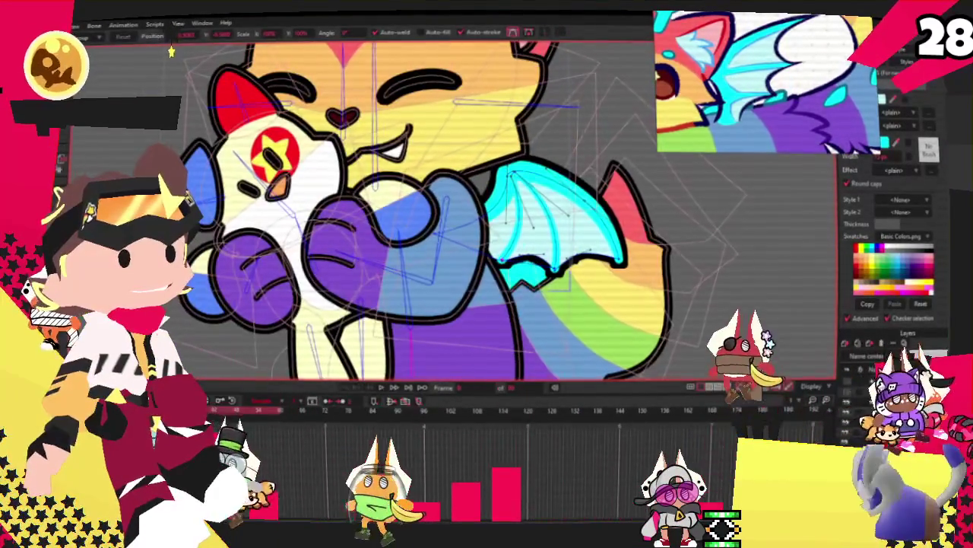
key(z)
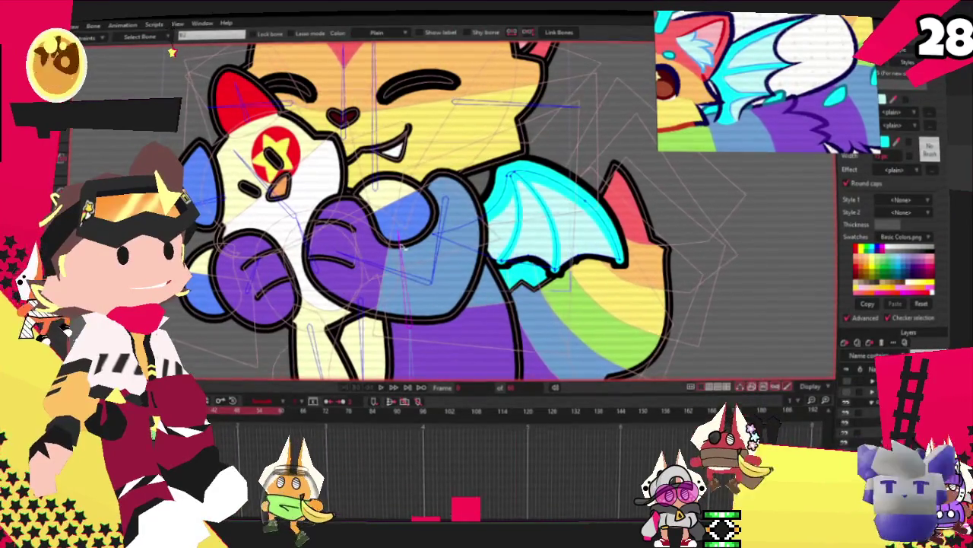
scroll(426, 206, down, 3)
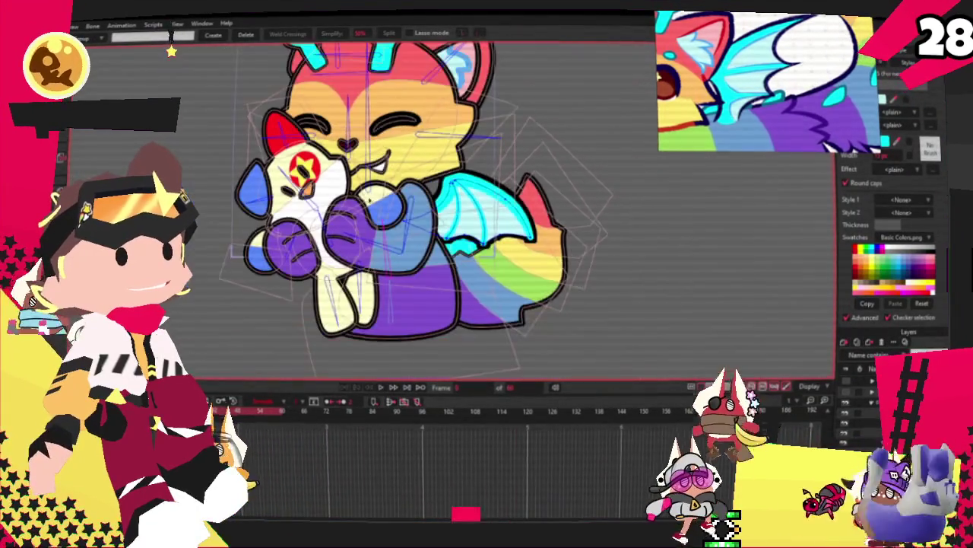
key(i)
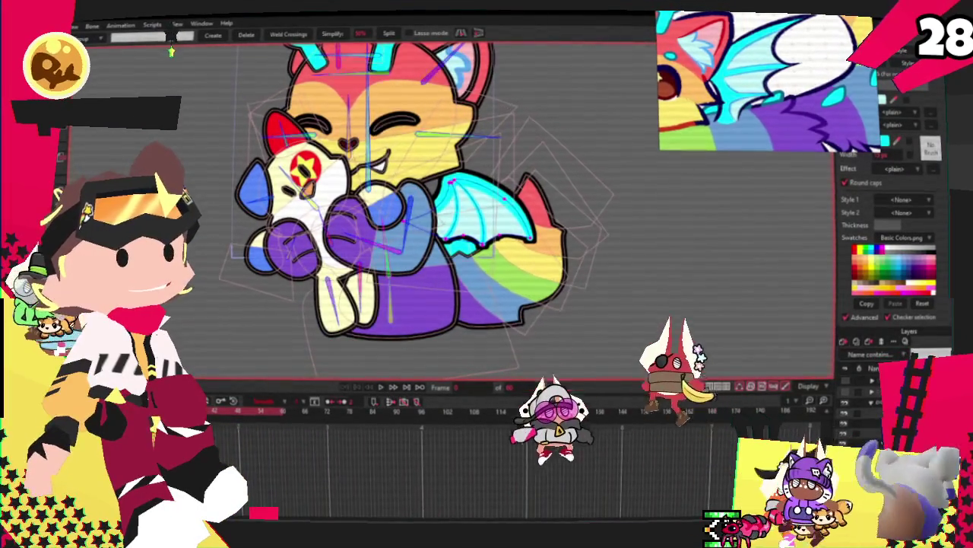
click(381, 388)
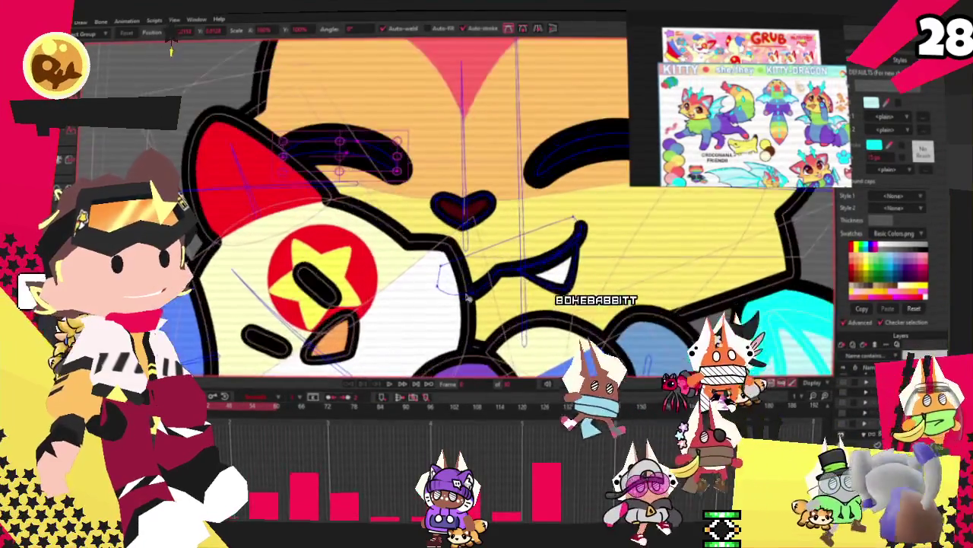
Step: Move the heart-shaped nose slightly left, then shift the mouth line left and a little up
key(t)
drag(470, 214, 447, 213)
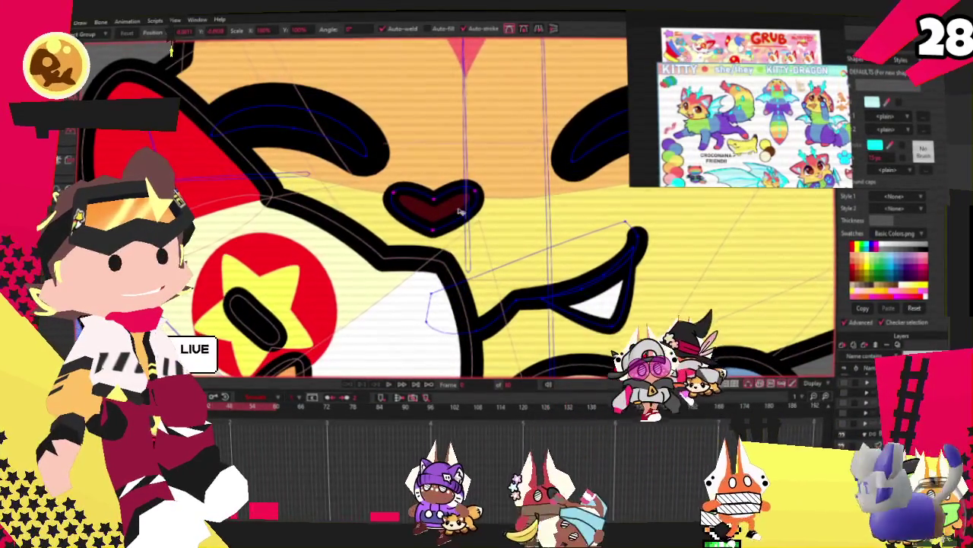
key(g)
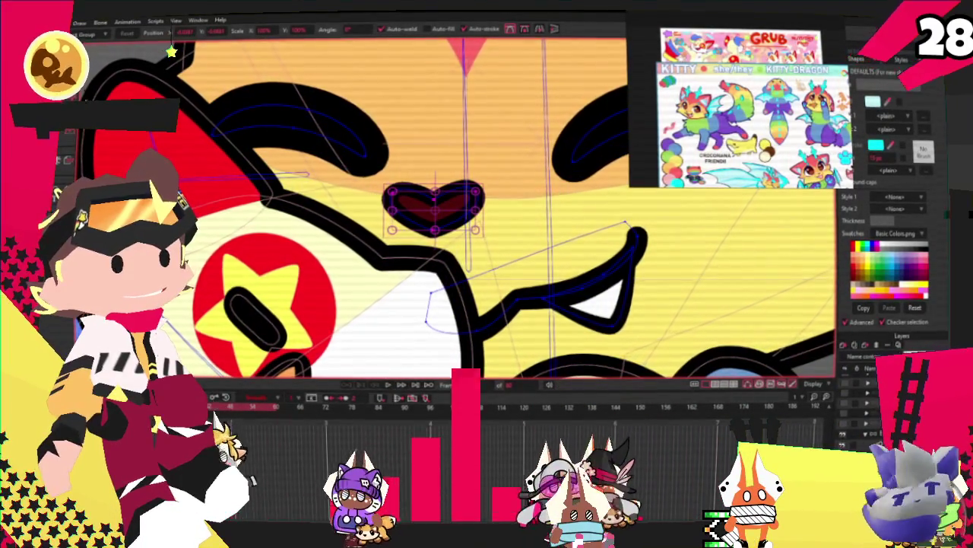
click(537, 295)
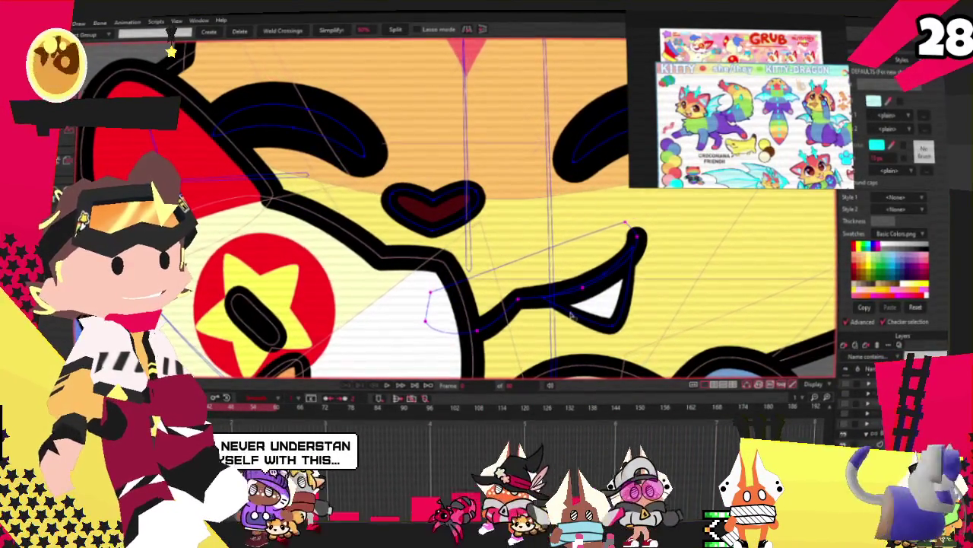
key(t)
drag(513, 295, 484, 290)
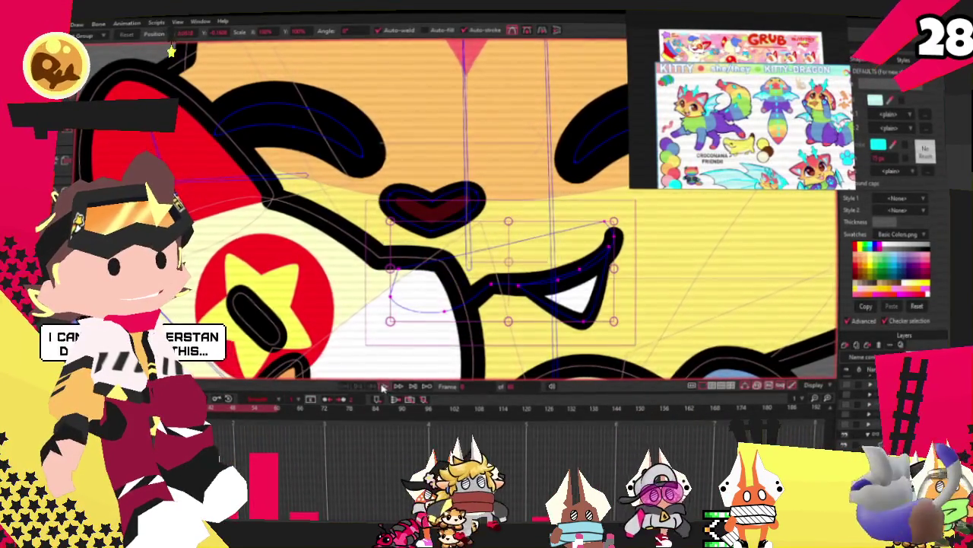
scroll(426, 289, down, 5)
scroll(371, 240, up, 5)
scroll(371, 238, down, 2)
scroll(371, 238, down, 2)
scroll(371, 238, down, 1)
scroll(418, 213, up, 2)
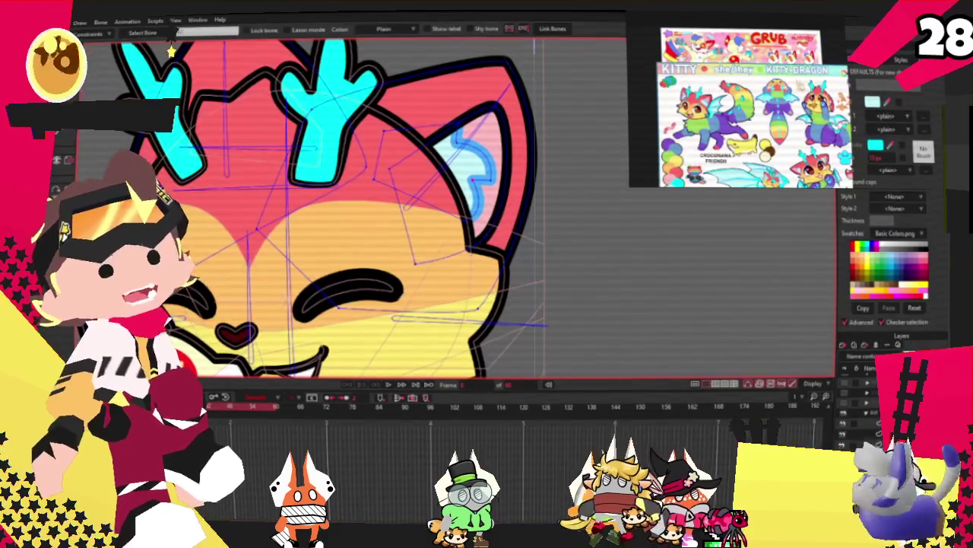
key(g)
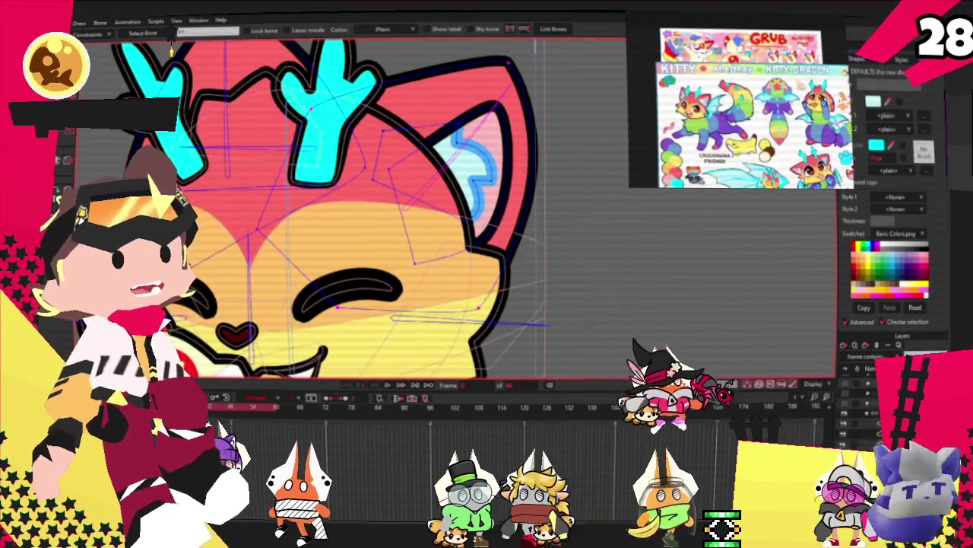
key(g)
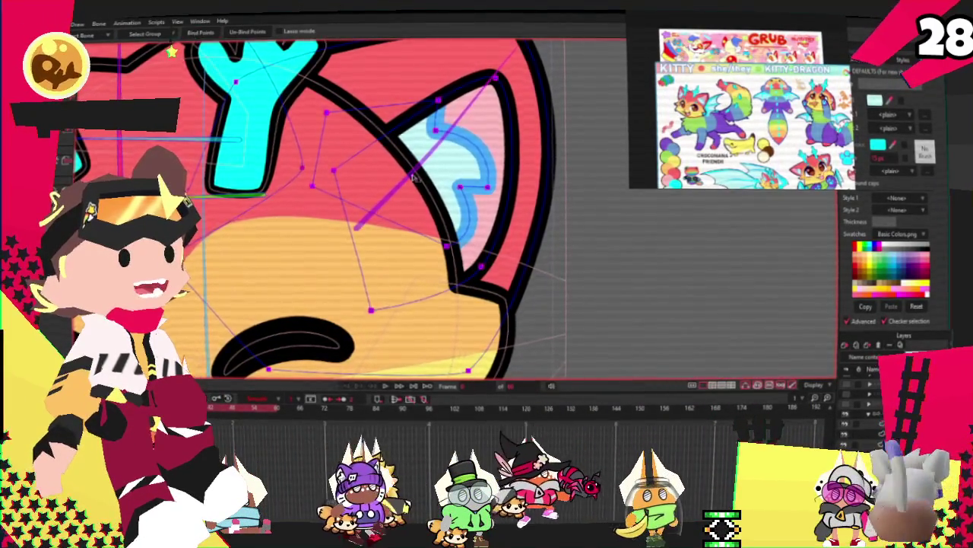
key(ctrl+r)
scroll(502, 357, down, 3)
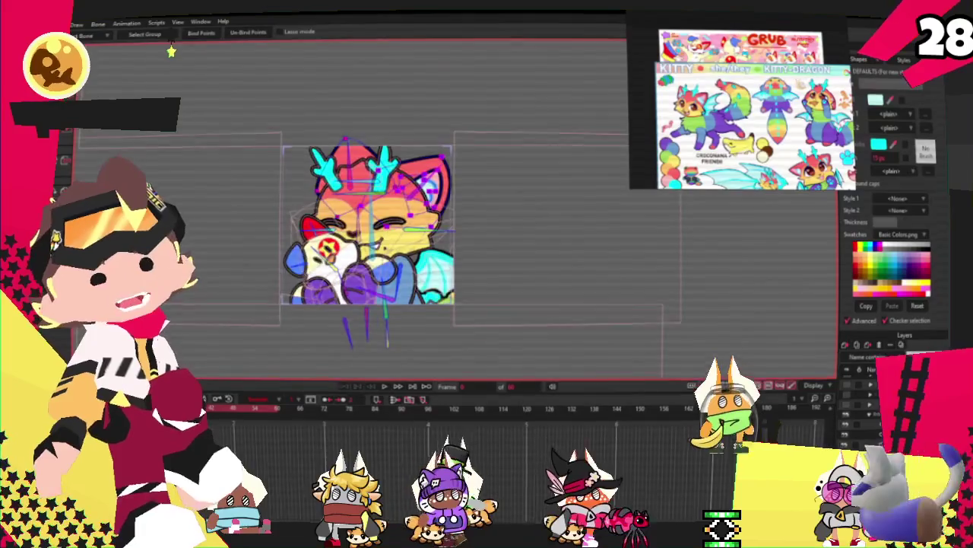
scroll(527, 375, up, 3)
scroll(527, 374, up, 3)
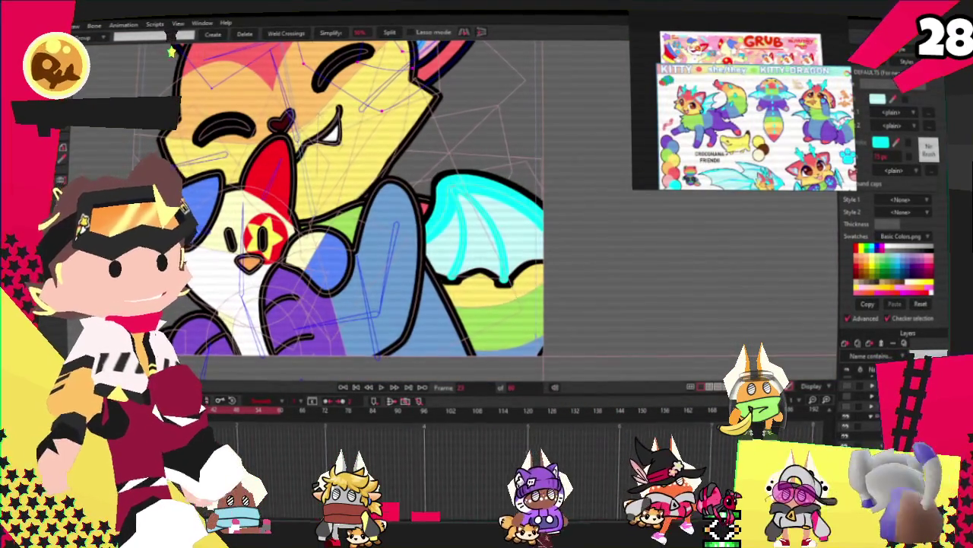
key(alt+f)
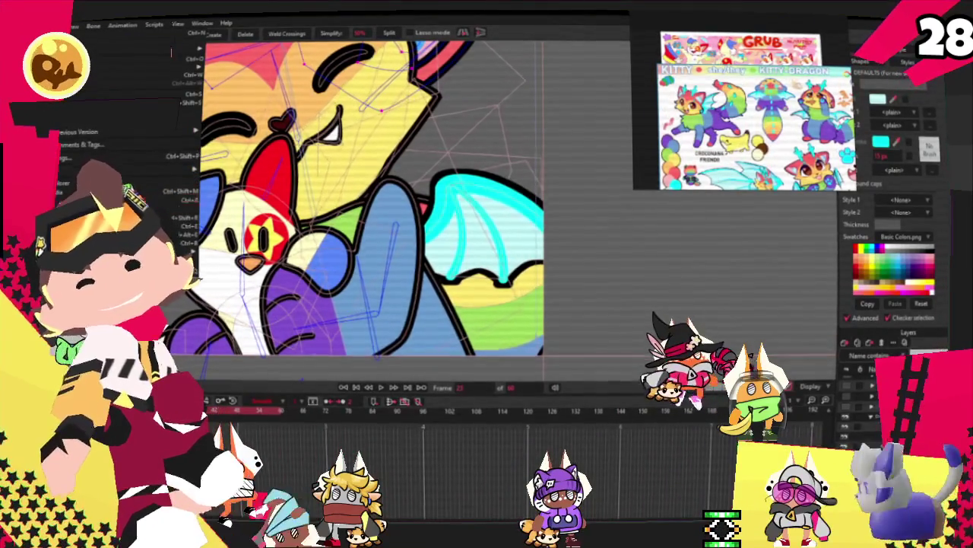
key(Escape)
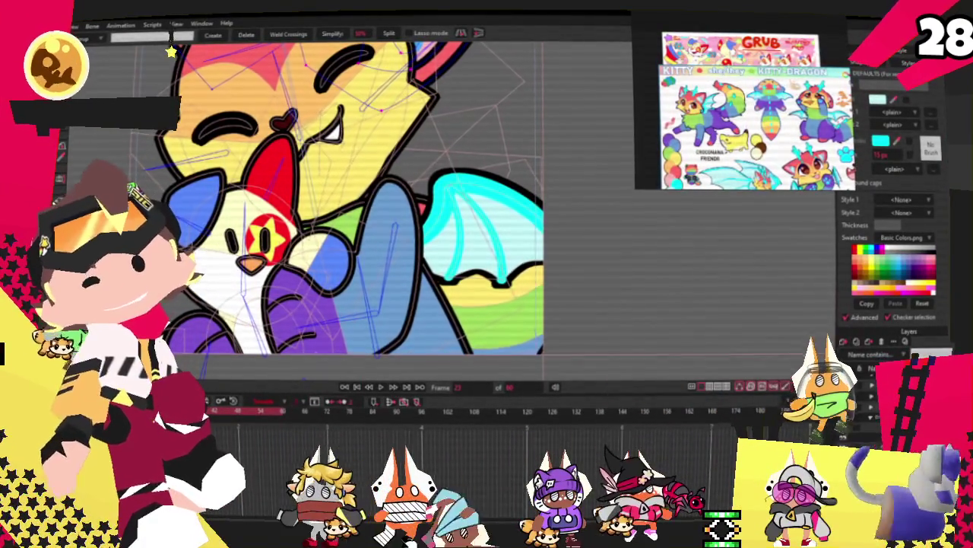
key(alt+f)
key(Escape)
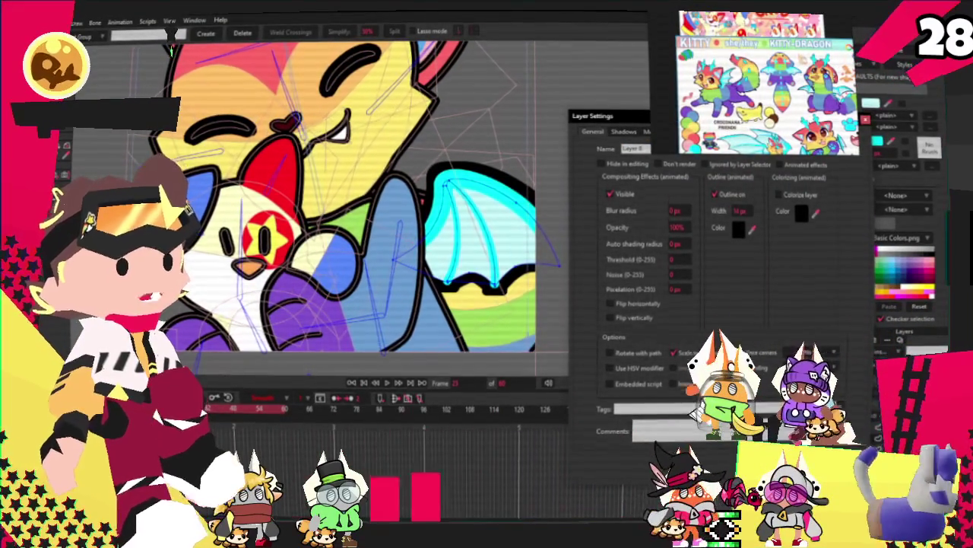
key(Return)
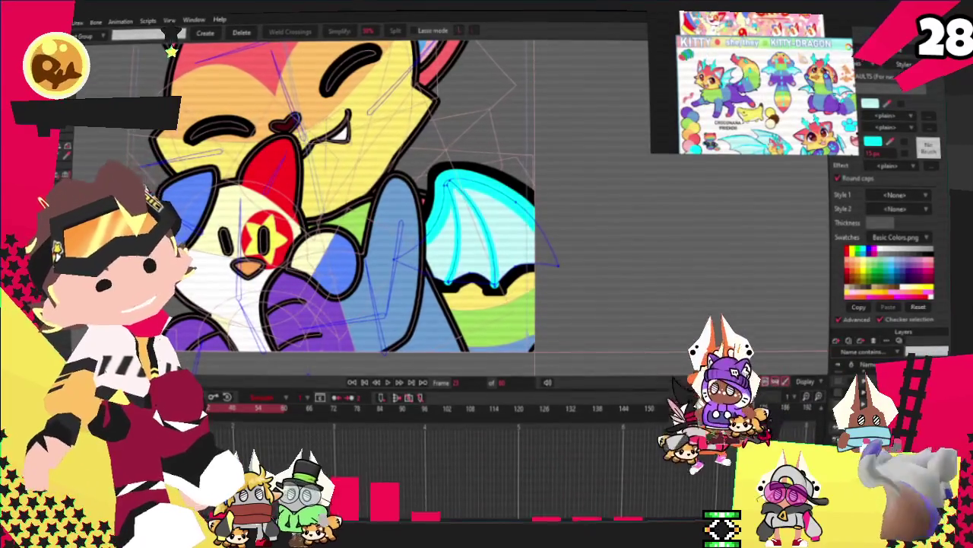